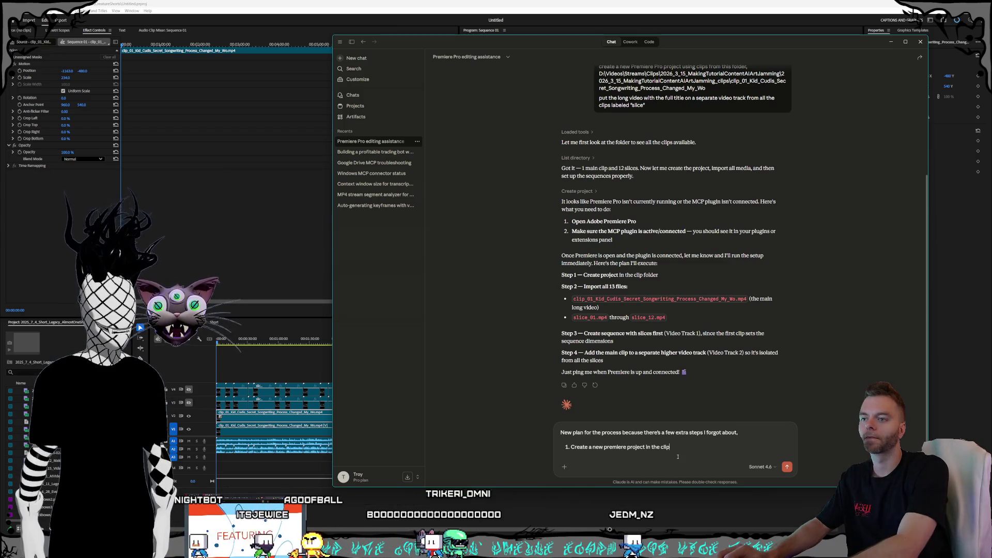
Write plan step 1, creating a Premiere project in the clip folder, with the folder's pasted full path.
{"action": "type", "text": " folder,"}
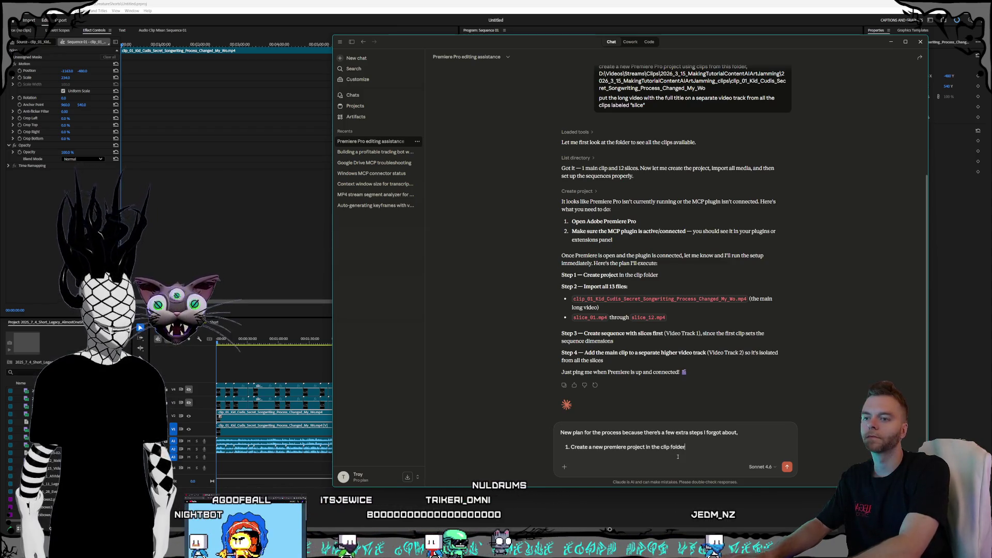
{"action": "scroll", "coordinate": [711, 143], "scroll_direction": "up", "scroll_amount": 2}
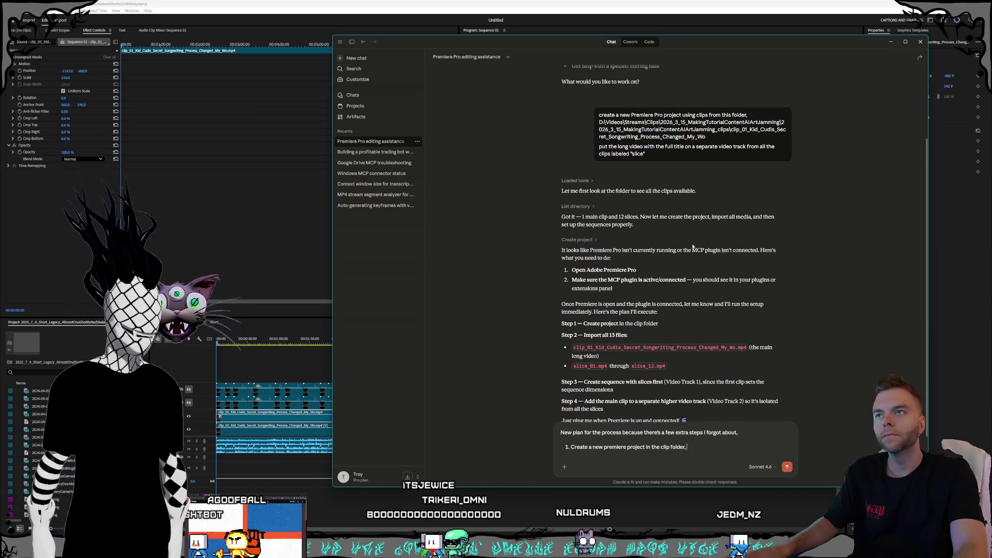
{"action": "triple_click", "coordinate": [711, 143]}
{"action": "key", "text": "ctrl+c"}
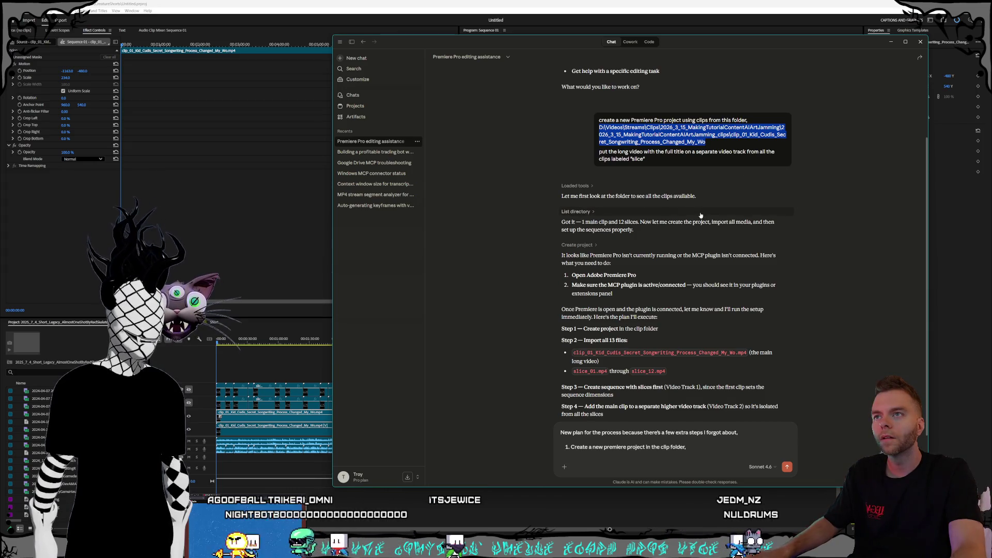
{"action": "scroll", "coordinate": [700, 215], "scroll_direction": "down", "scroll_amount": 3}
{"action": "left_click", "coordinate": [701, 451]}
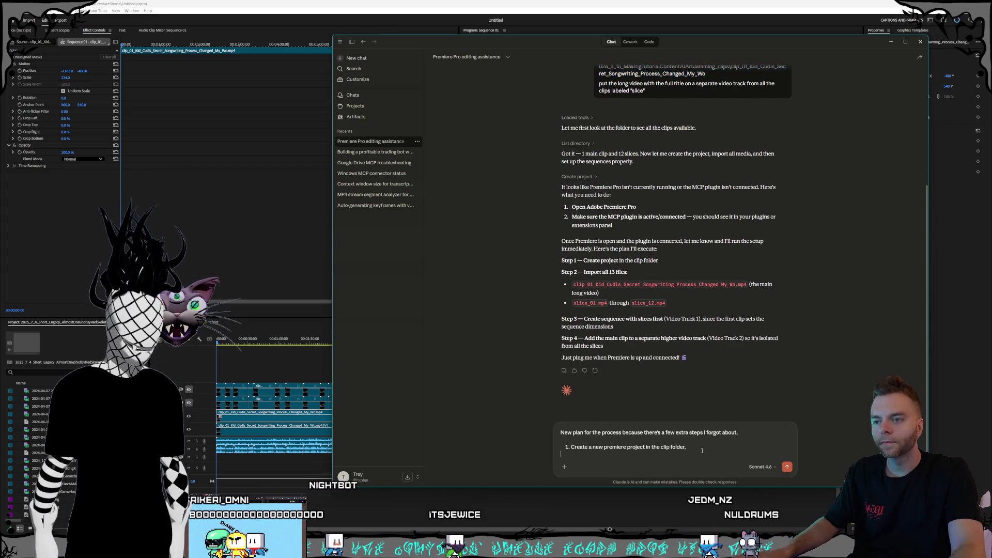
{"action": "key", "text": "ctrl+v"}
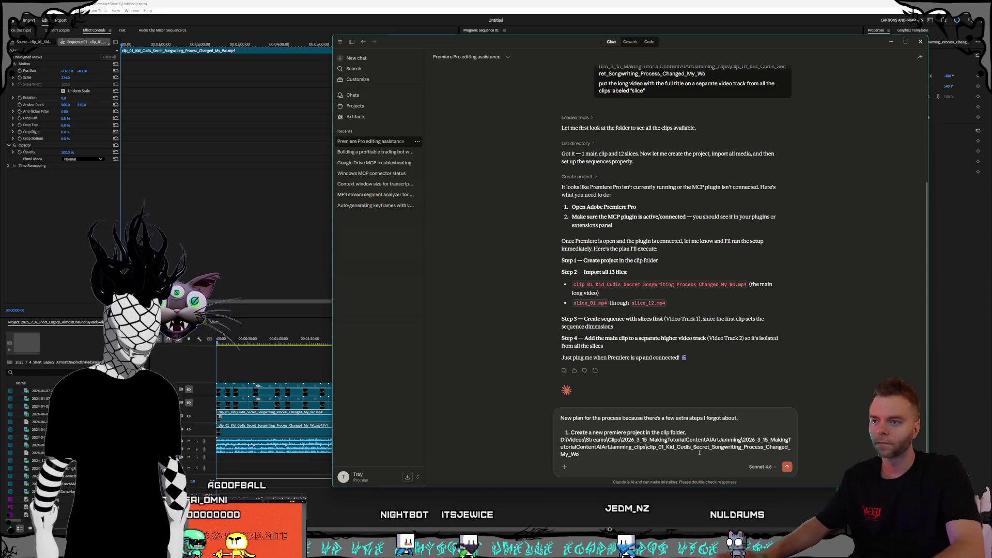
{"action": "key", "text": "shift+Return"}
{"action": "key", "text": "shift+Return"}
{"action": "type", "text": "2"}
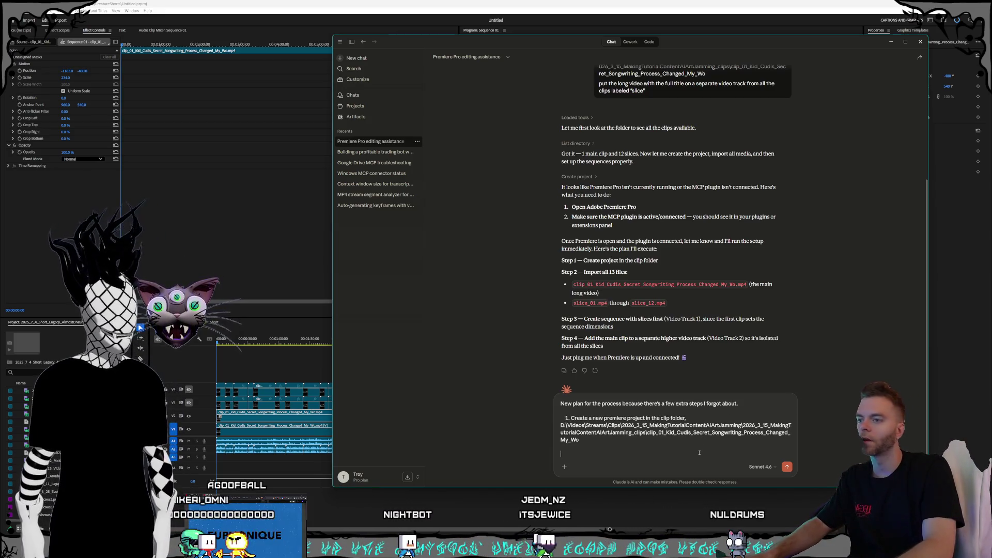
{"action": "type", "text": ". Create a new sequence and use"}
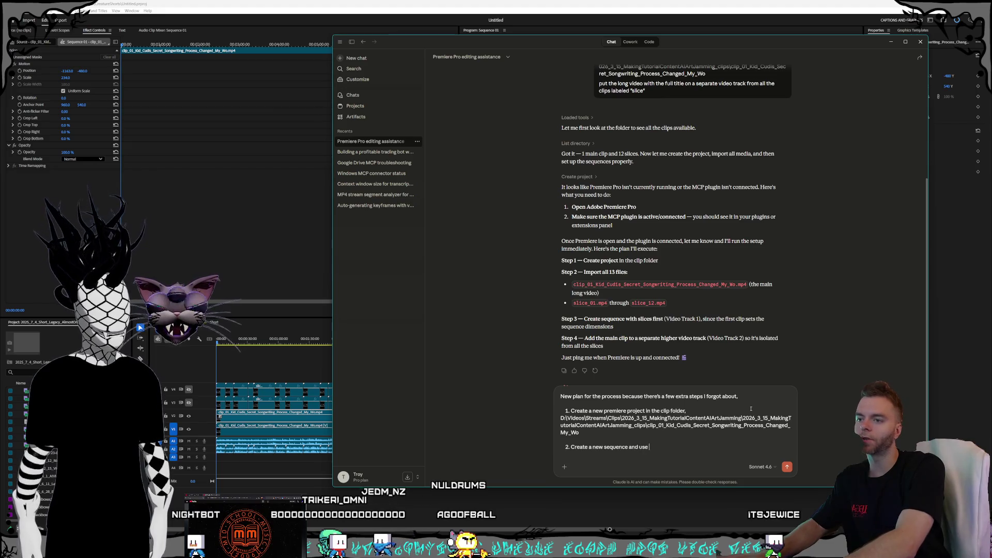
Write step 2: create a new sequence in the project using the custom preset "Shorts_9_16".
{"action": "type", "text": "the custom preset"}
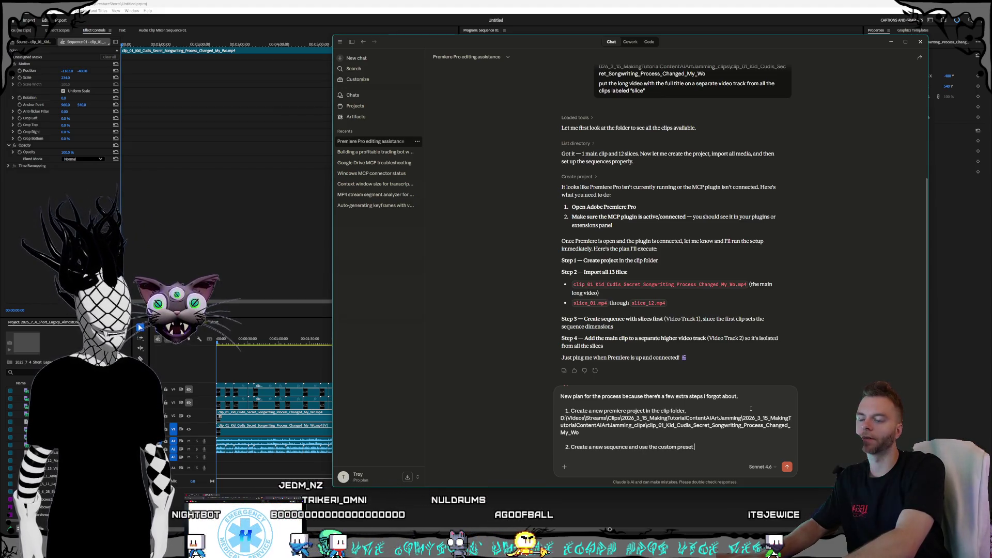
{"action": "key", "text": "BackSpace"}
{"action": "key", "text": "BackSpace"}
{"action": "key", "text": "BackSpace"}
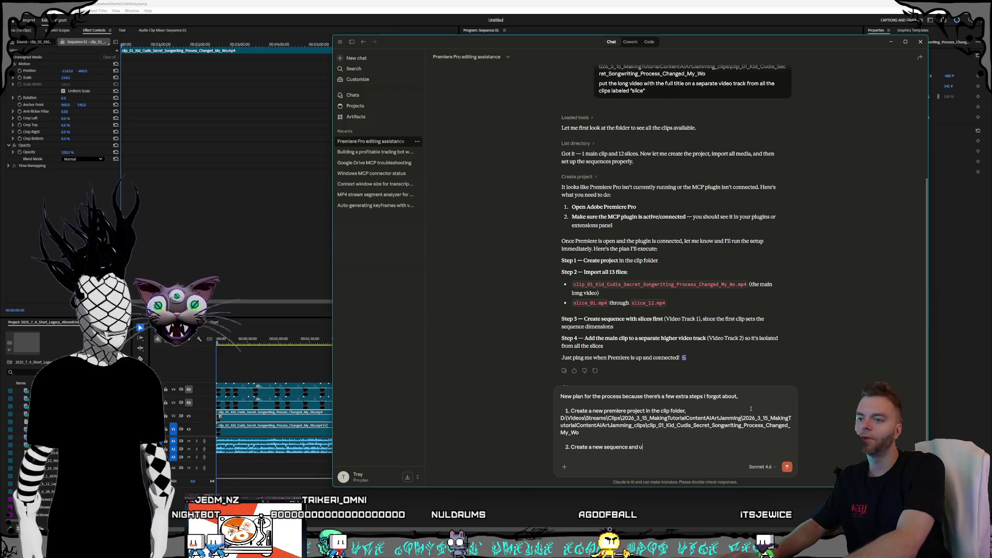
{"action": "key", "text": "BackSpace"}
{"action": "type", "text": "in the r"}
{"action": "type", "text": "roject and use the custom preset called \"Shorts_9_16"}
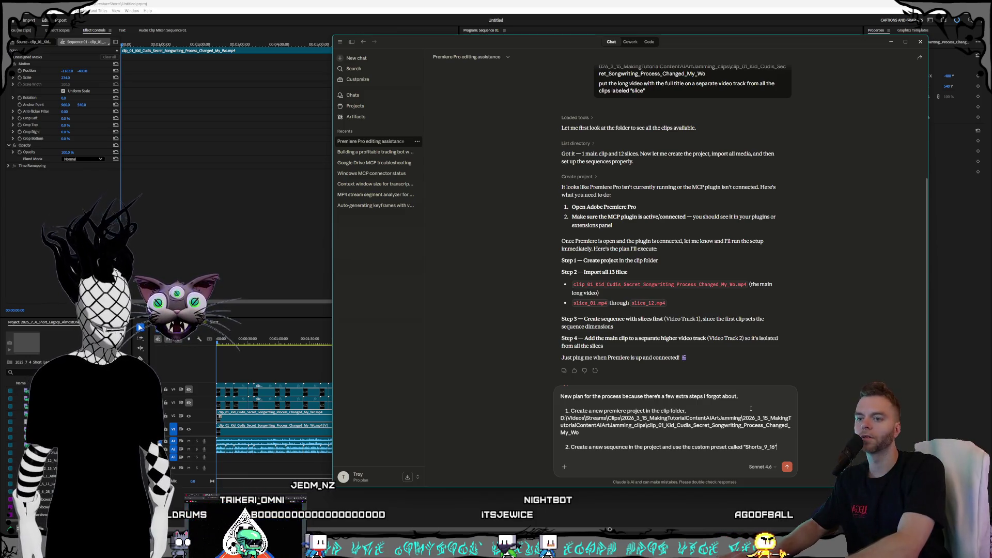
{"action": "key", "text": "shift+Return"}
{"action": "type", "text": "3."}
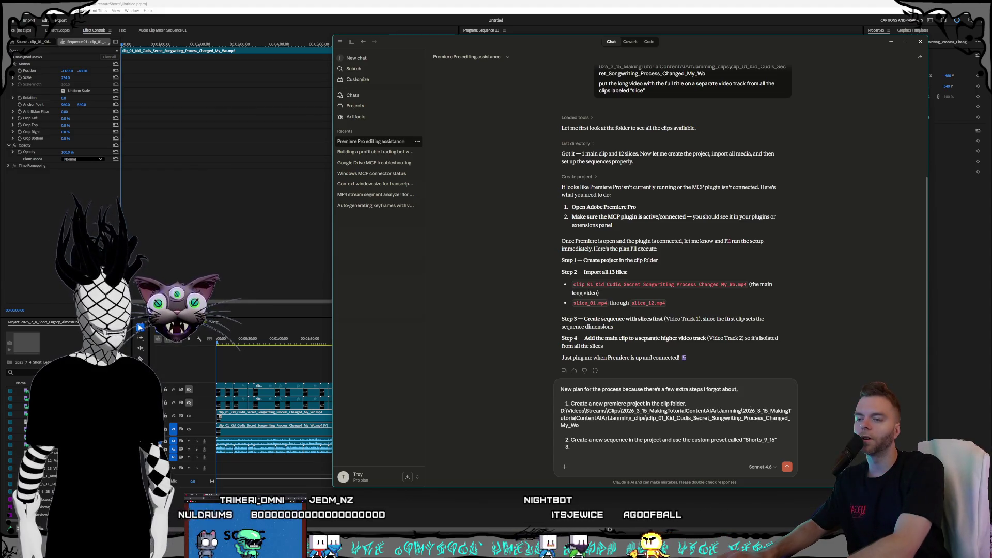
{"action": "key", "text": "Up"}
{"action": "key", "text": "Up"}
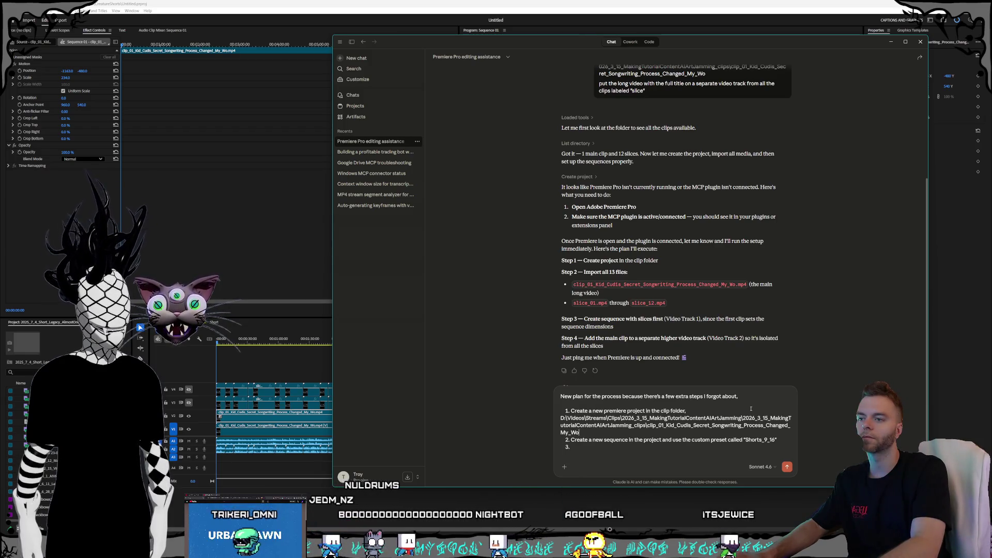
{"action": "key", "text": "BackSpace"}
{"action": "key", "text": "Down"}
{"action": "key", "text": "Down"}
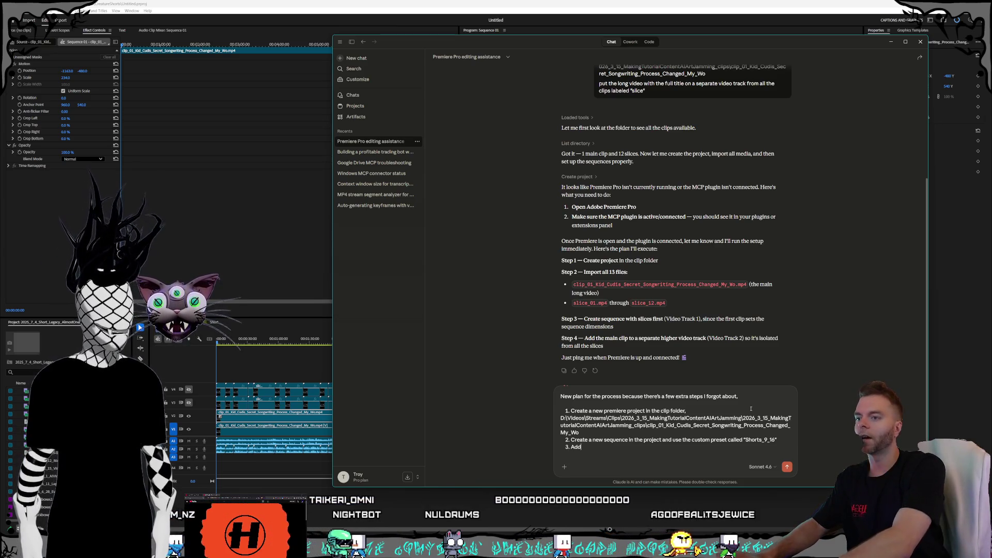
Write step 3 adding 3 video tracks to the starting default of 3 for 6, then begin step 4.
{"action": "type", "text": "2 more video tracks to the default"}
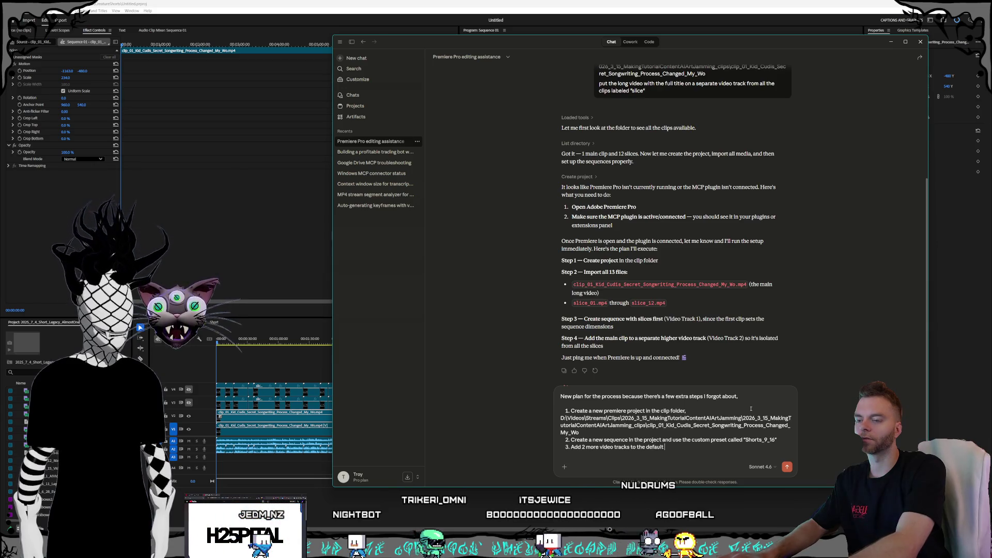
{"action": "type", "text": "of"}
{"action": "key", "text": "BackSpace"}
{"action": "key", "text": "BackSpace"}
{"action": "key", "text": "BackSpace"}
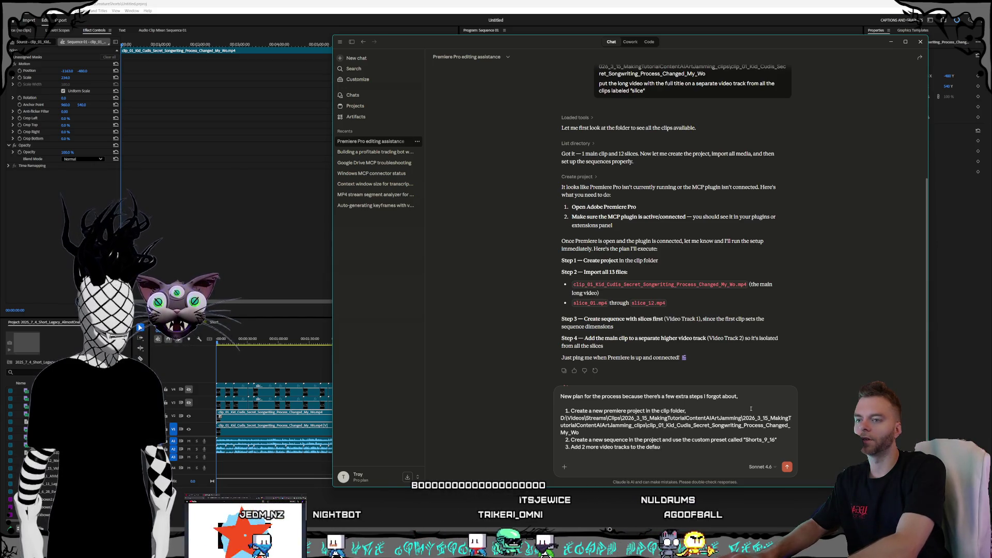
{"action": "type", "text": "starting default of 3"}
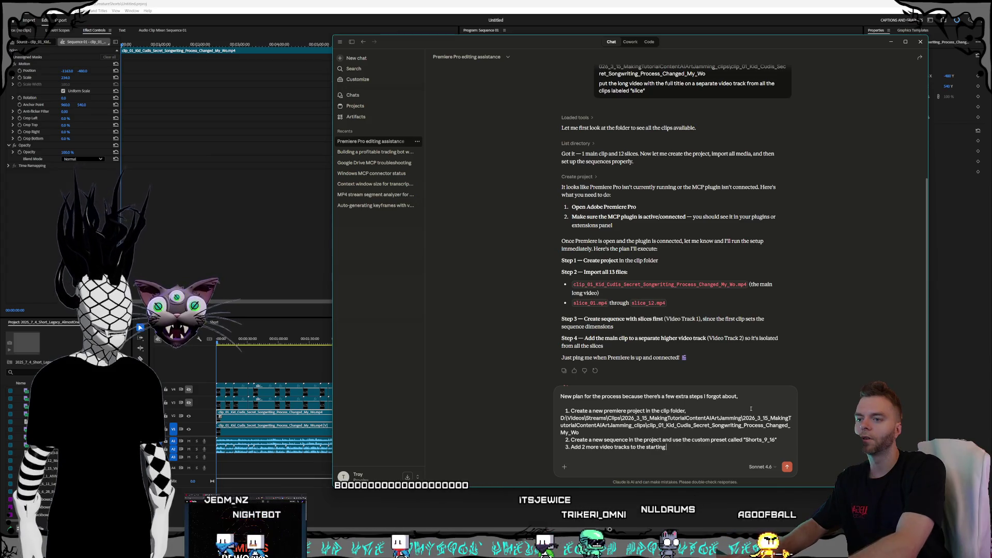
{"action": "type", "text": ", s"}
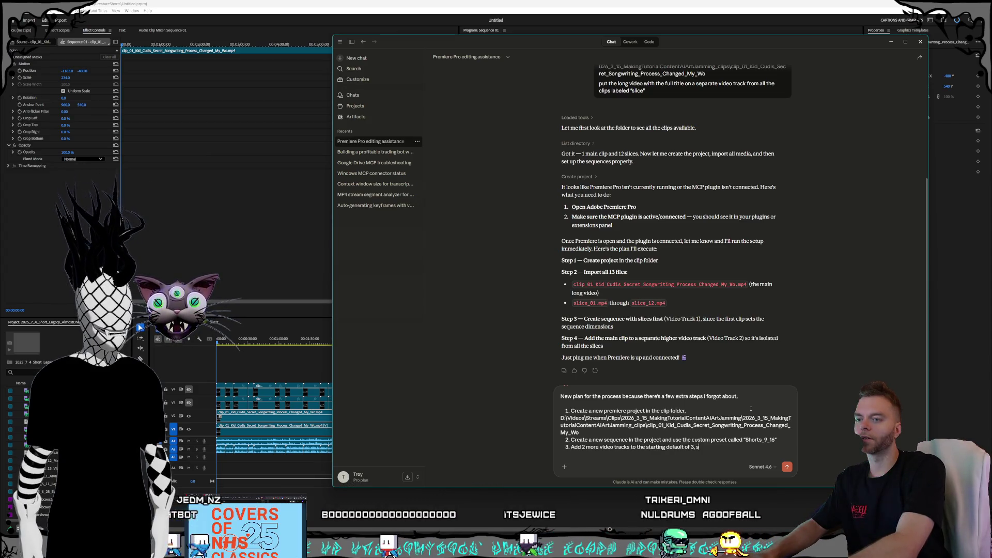
{"action": "type", "text": "o that "}
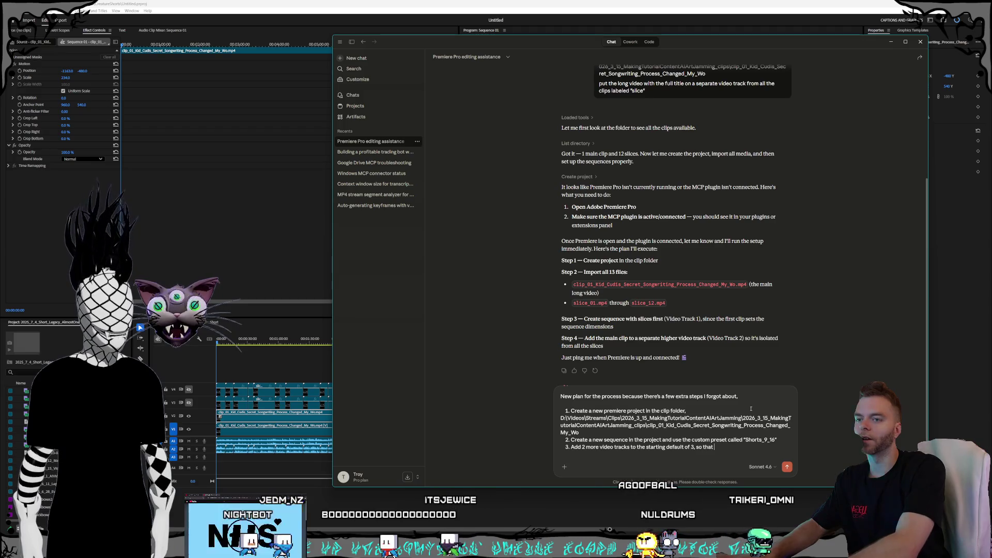
{"action": "type", "text": "now there is atoa total of 5"}
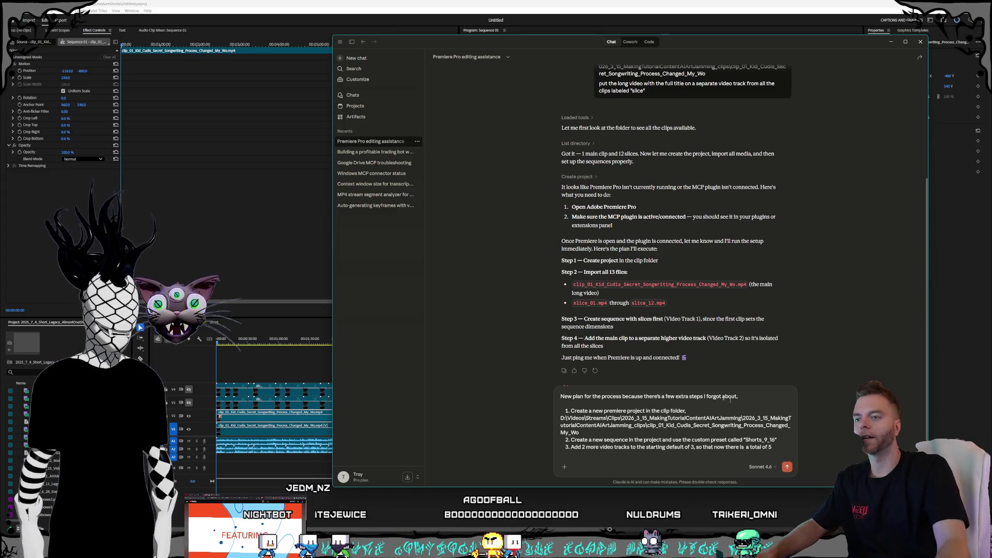
{"action": "double_click", "coordinate": [582, 448]}
{"action": "type", "text": "3"}
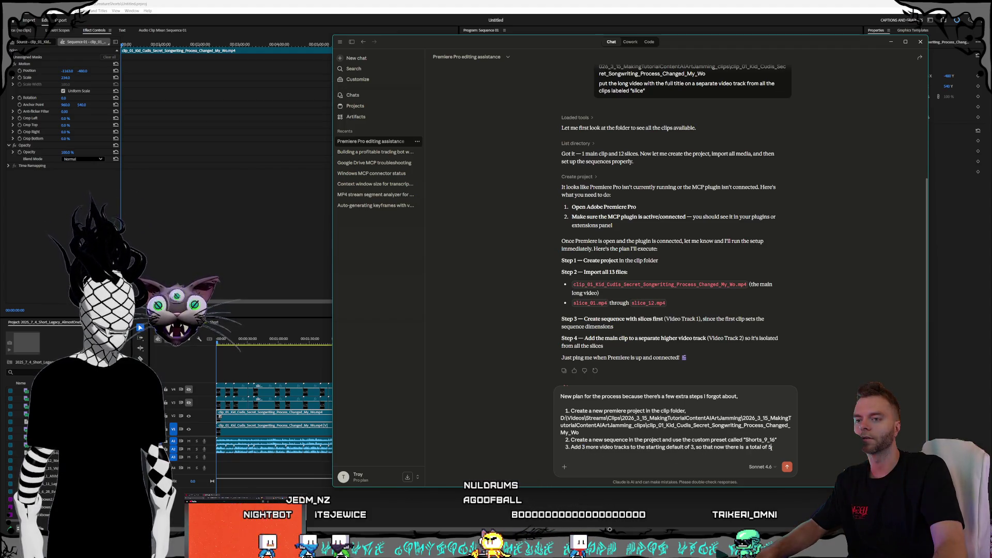
{"action": "type", "text": "6"}
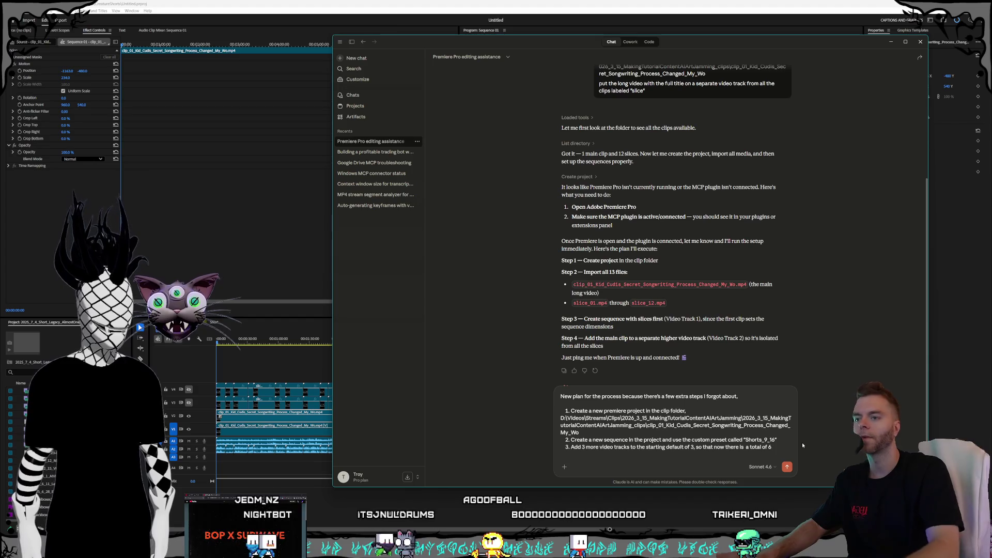
{"action": "key", "text": "shift+Return"}
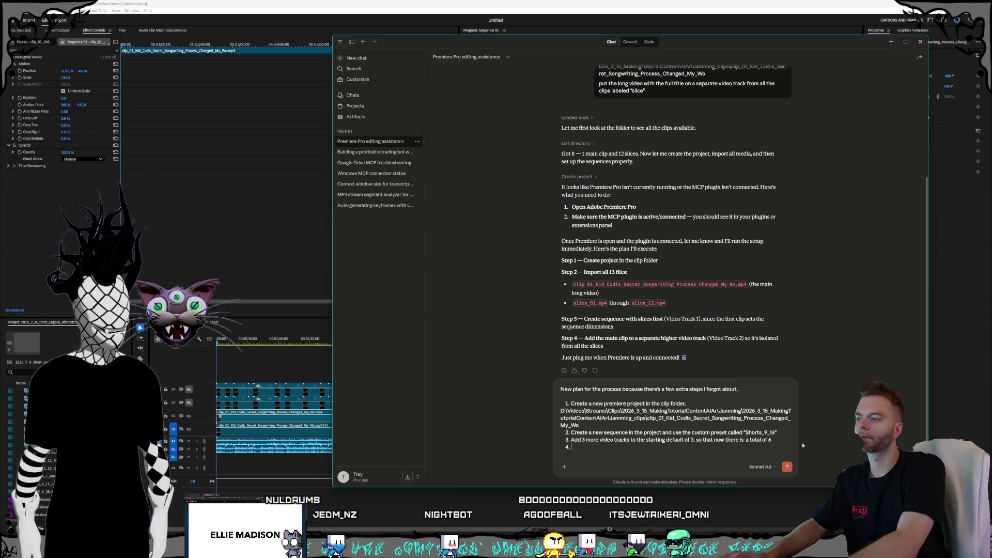
{"action": "type", "text": "Add "}
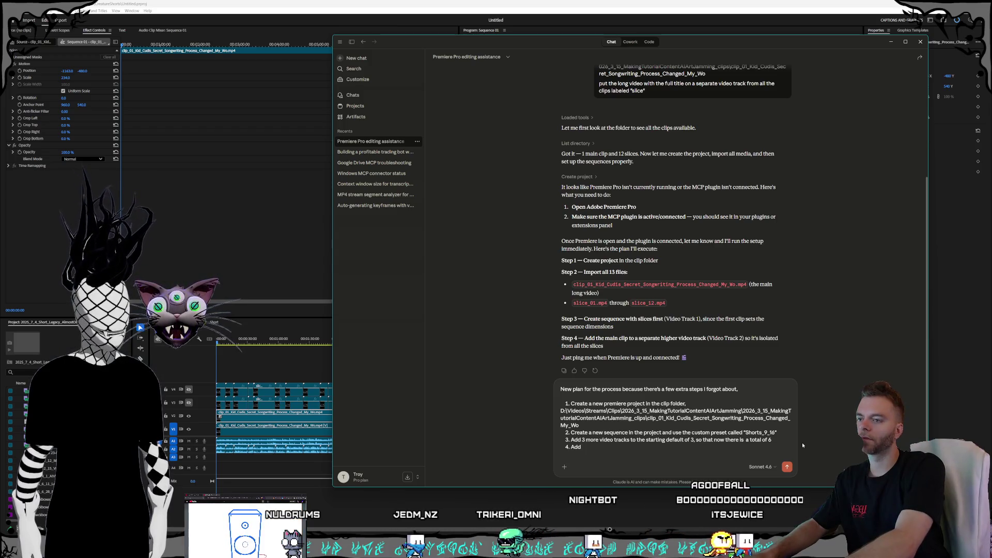
{"action": "type", "text": "the "}
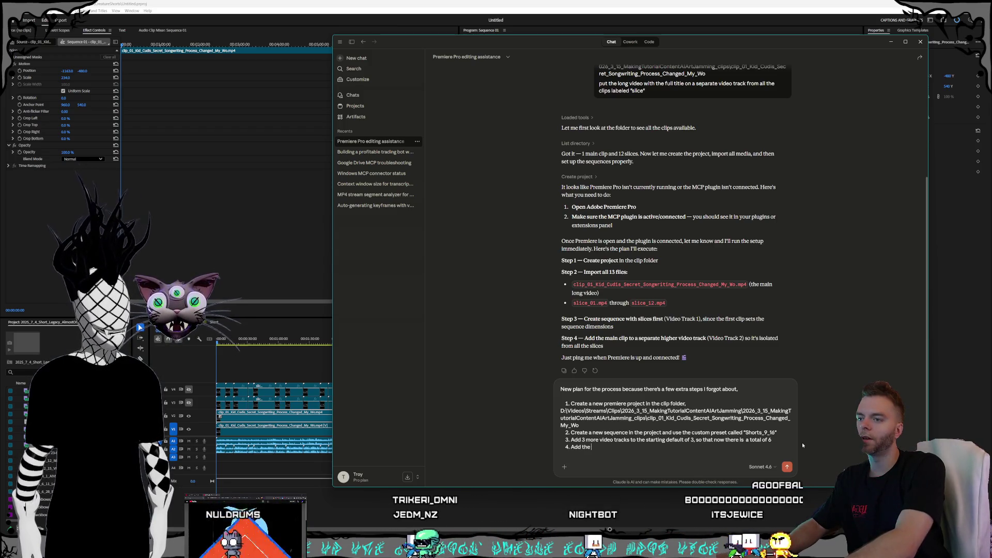
{"action": "type", "text": "full duration"}
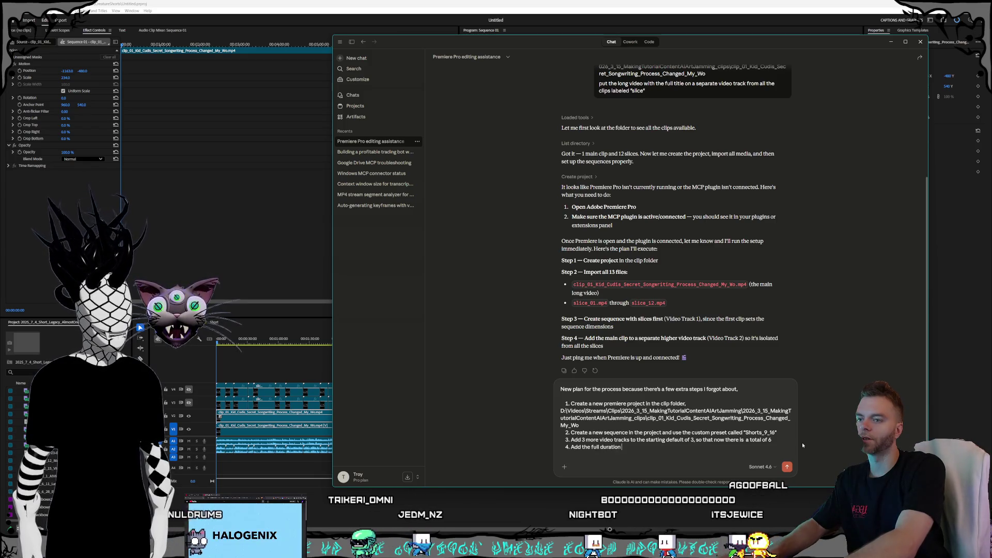
{"action": "type", "text": " clip"}
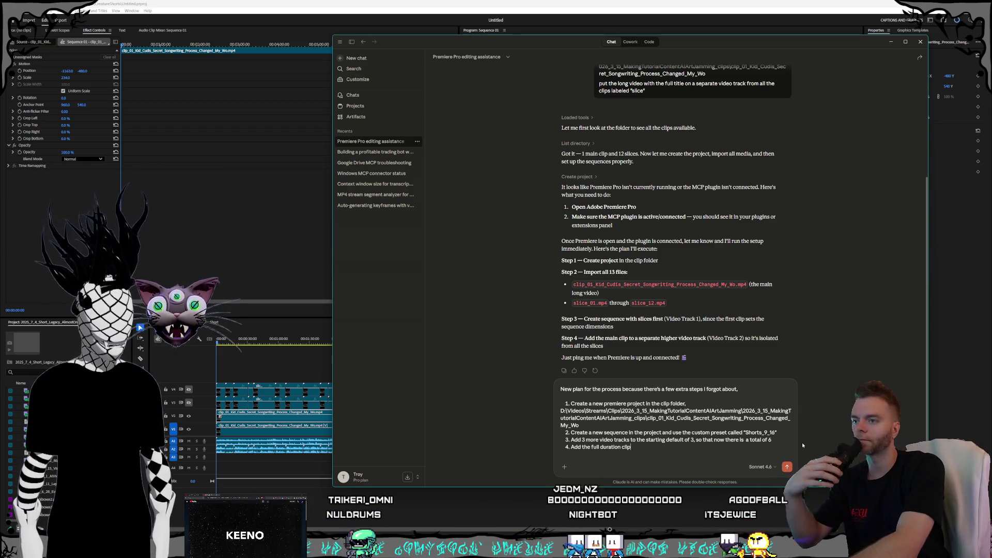
{"action": "type", "text": " tha"}
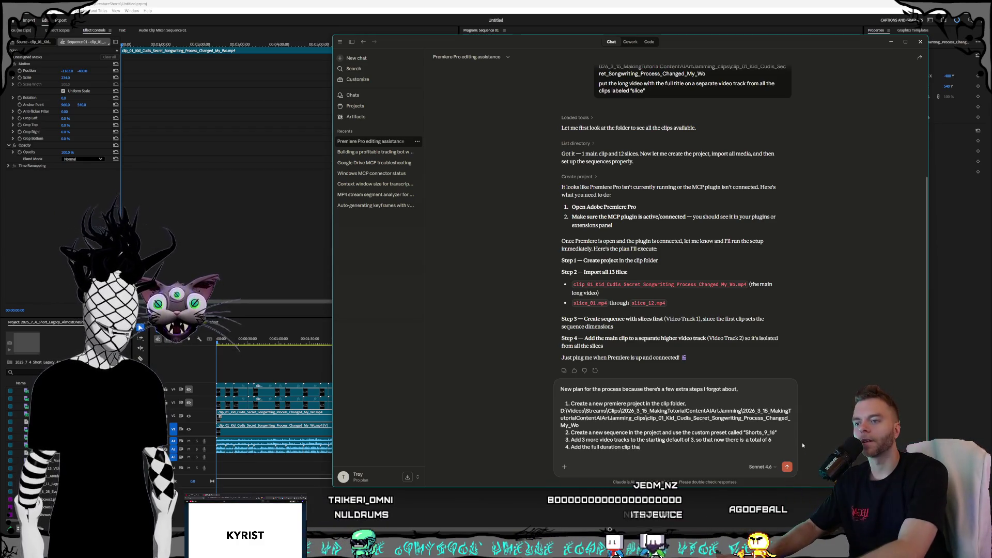
{"action": "type", "text": "t has the title of the clip"}
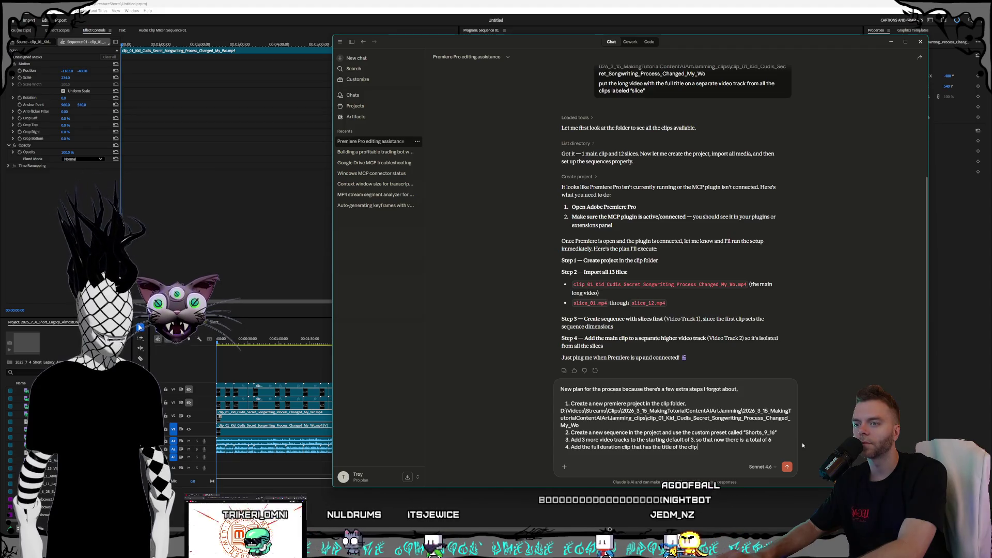
Finish step 4 so the full-duration clip is added to video tracks 1 and 2.
{"action": "type", "text": " twice."}
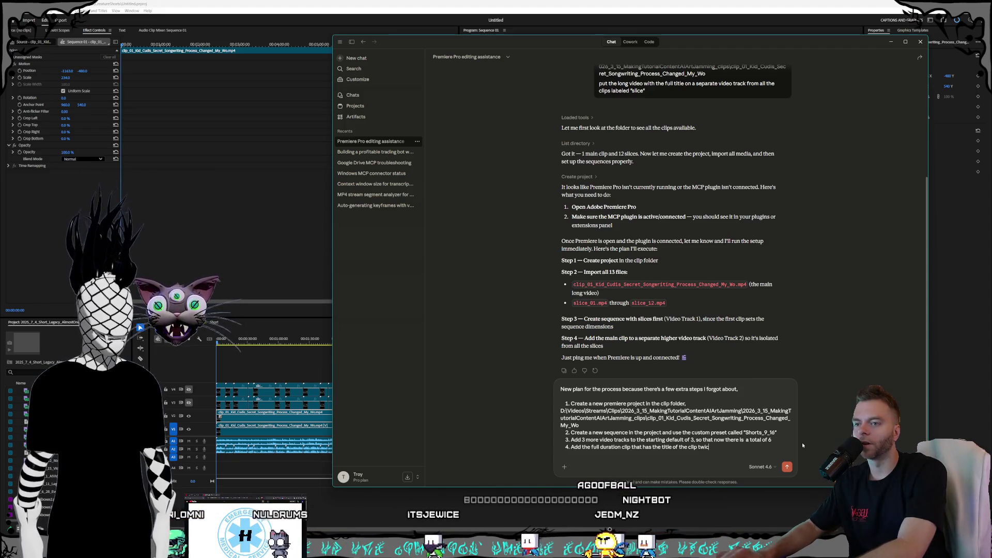
{"action": "key", "text": "BackSpace"}
{"action": "type", "text": "to"}
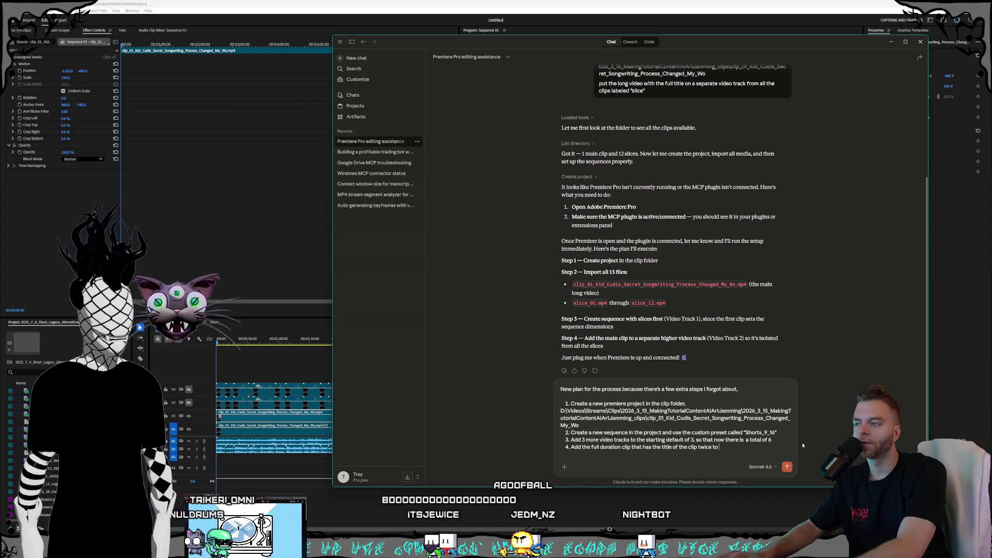
{"action": "type", "text": " video tr"}
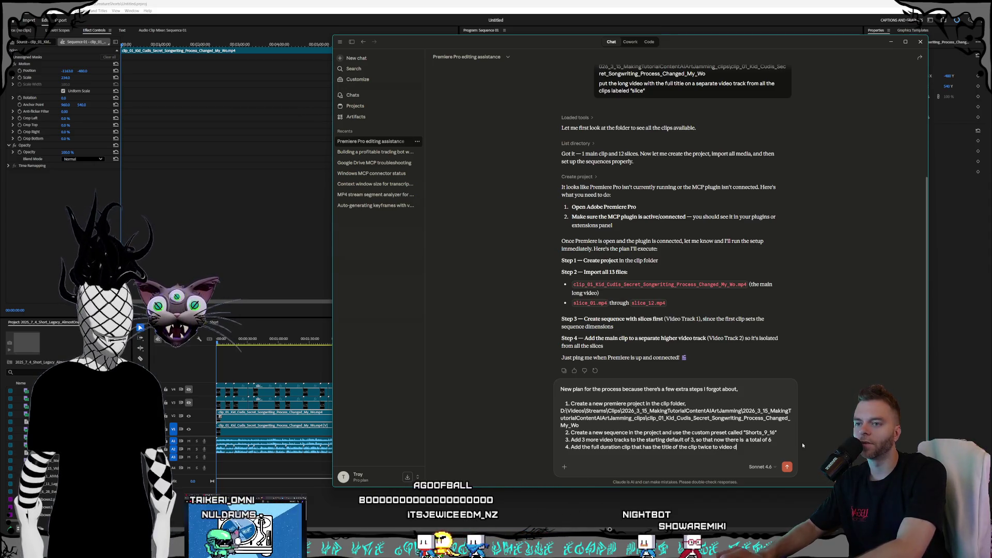
{"action": "type", "text": "acks 1 and 2"}
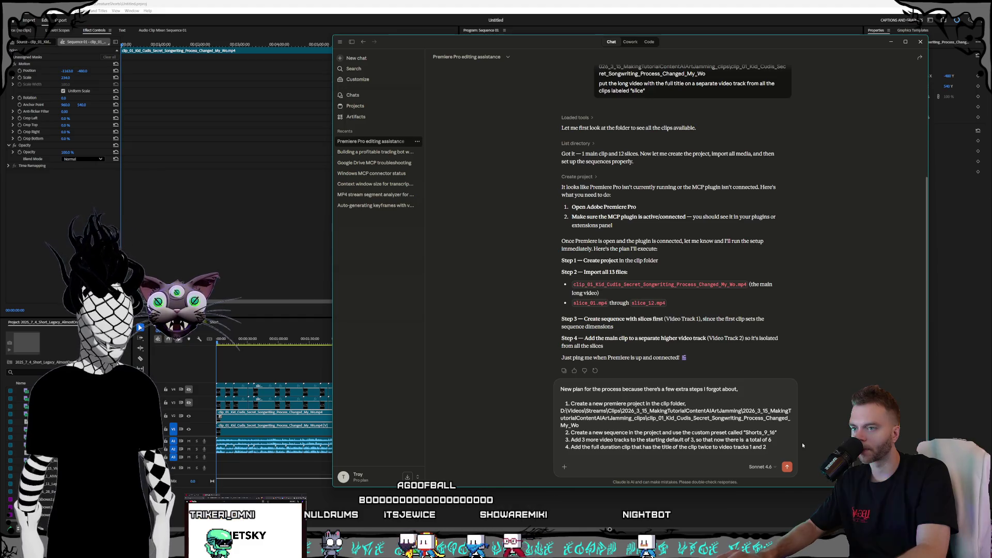
Begin step 5 setting the Effect Controls position of the clip on video track 1.
{"action": "key", "text": "shift+Return"}
{"action": "type", "text": "5. S"}
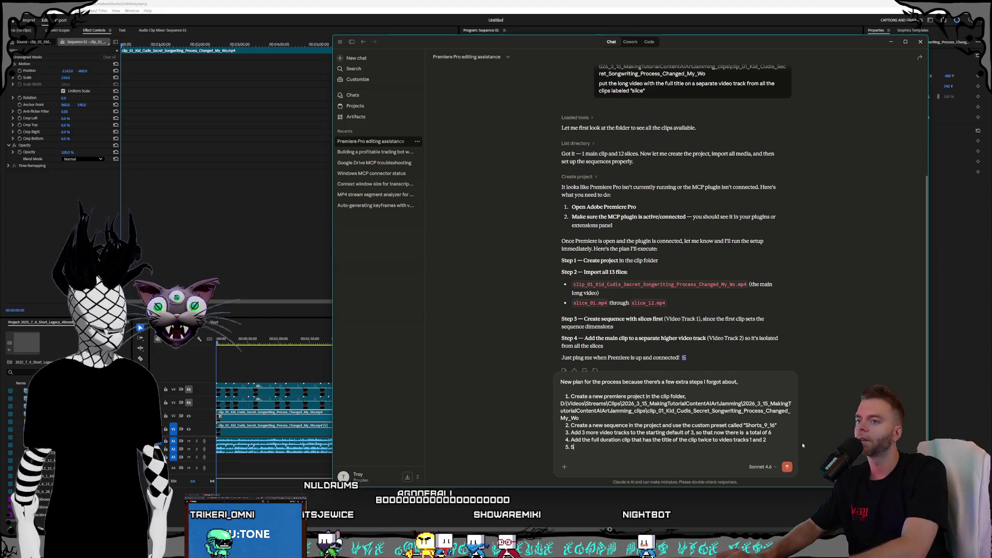
{"action": "type", "text": "et the"}
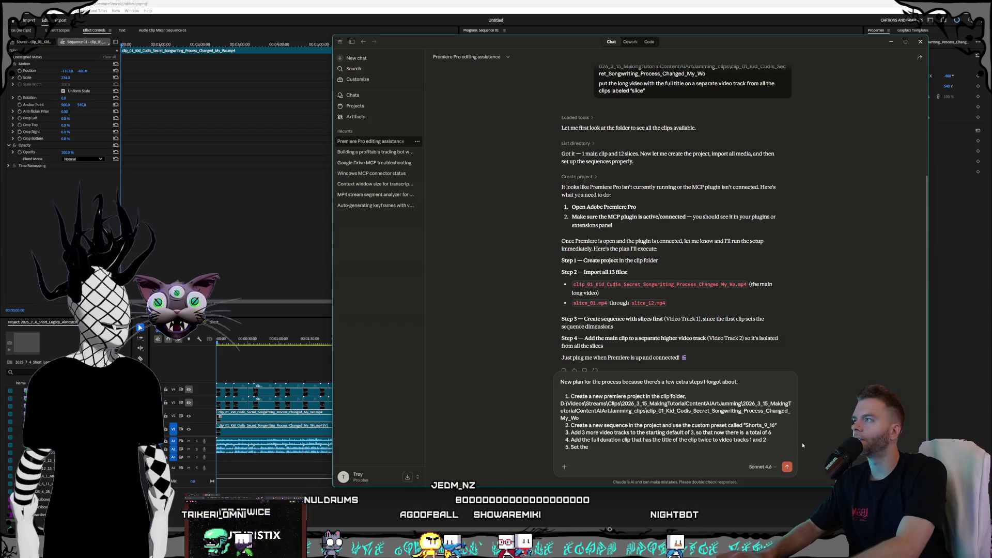
{"action": "key", "text": "BackSpace"}
{"action": "key", "text": "BackSpace"}
{"action": "key", "text": "BackSpace"}
{"action": "type", "text": "I"}
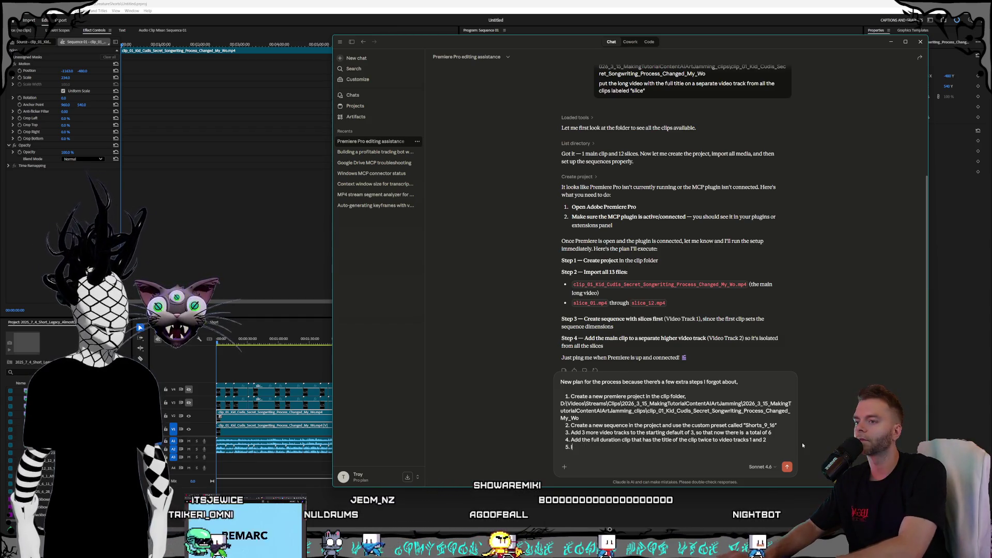
{"action": "type", "text": "n the effect "}
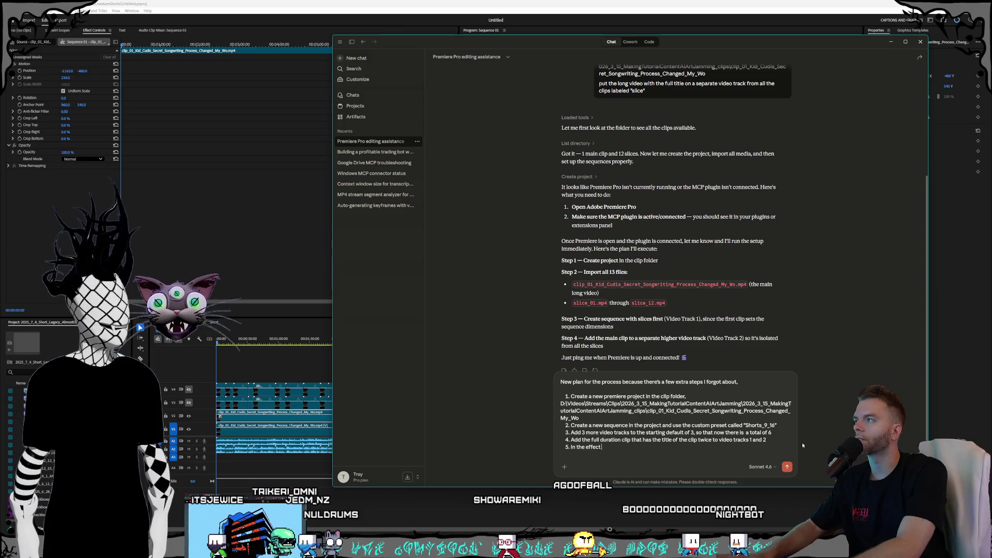
{"action": "type", "text": "sontrols"}
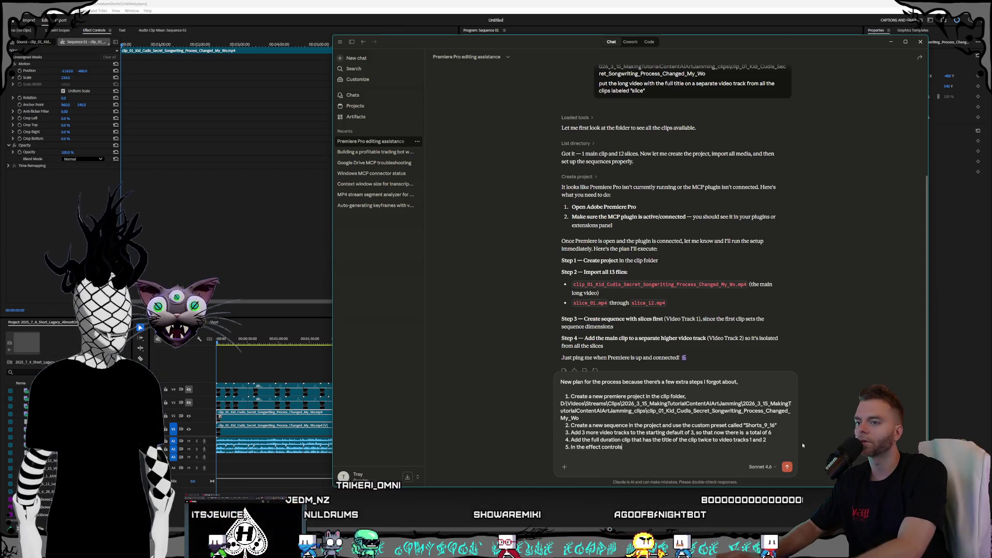
{"action": "type", "text": " for these "}
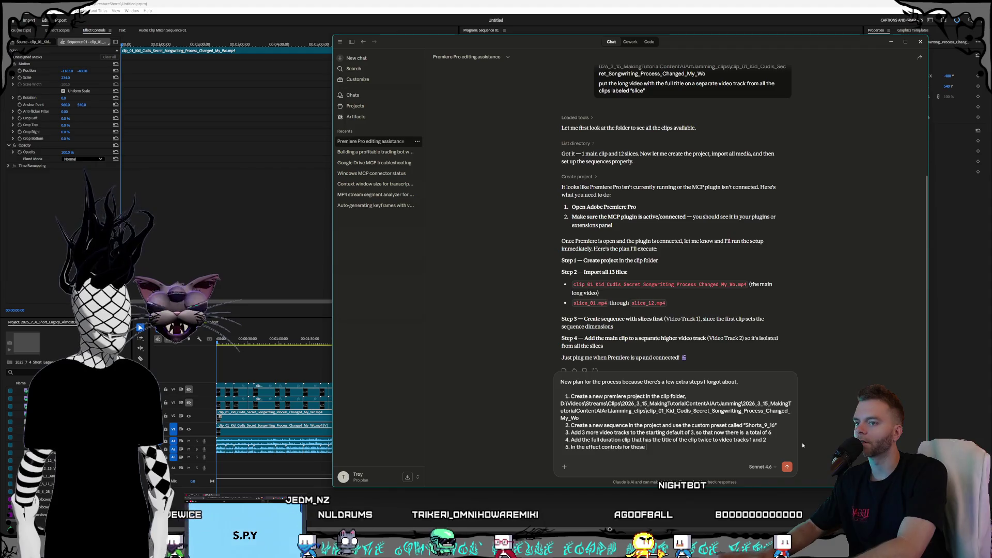
{"action": "type", "text": "clips s"}
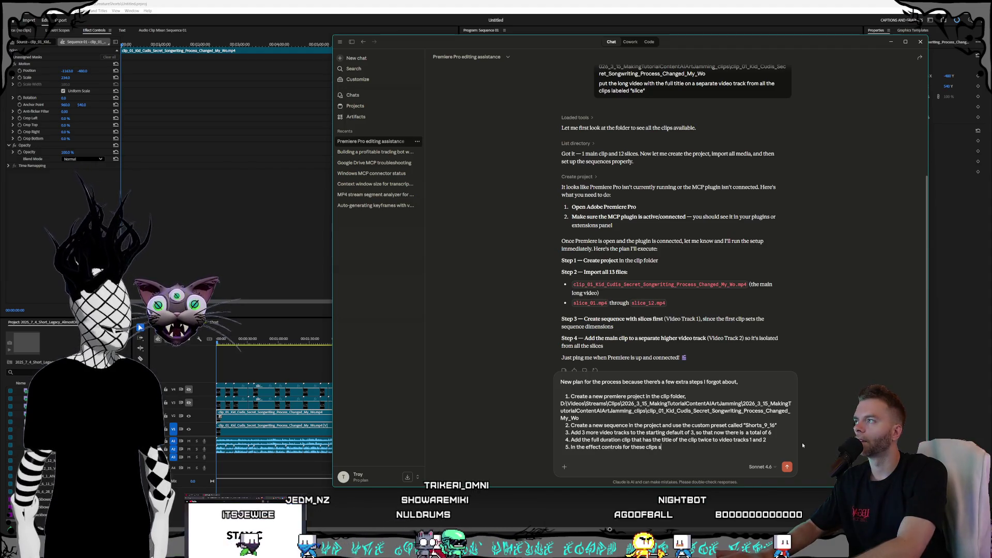
{"action": "type", "text": "et the posit"}
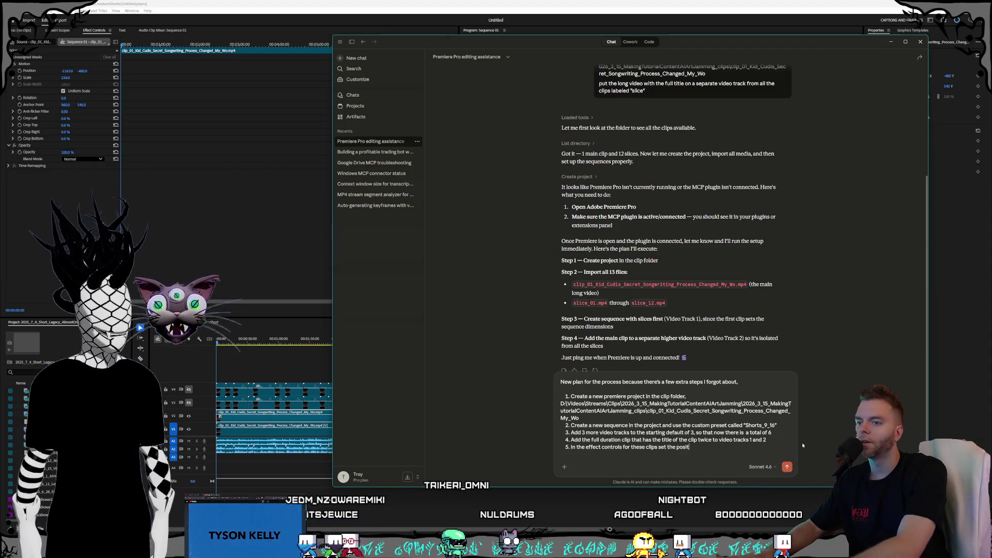
{"action": "type", "text": "ion of "}
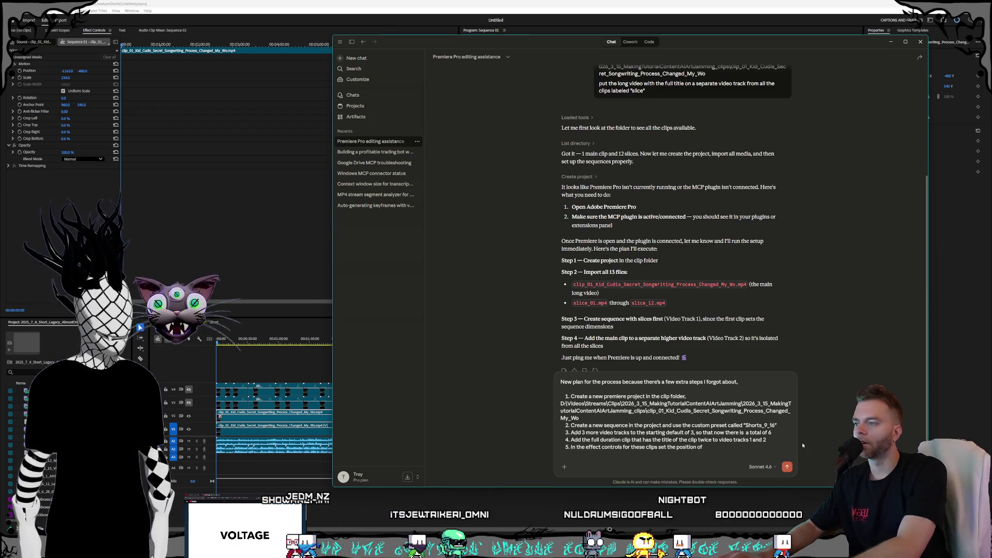
{"action": "type", "text": "the c"}
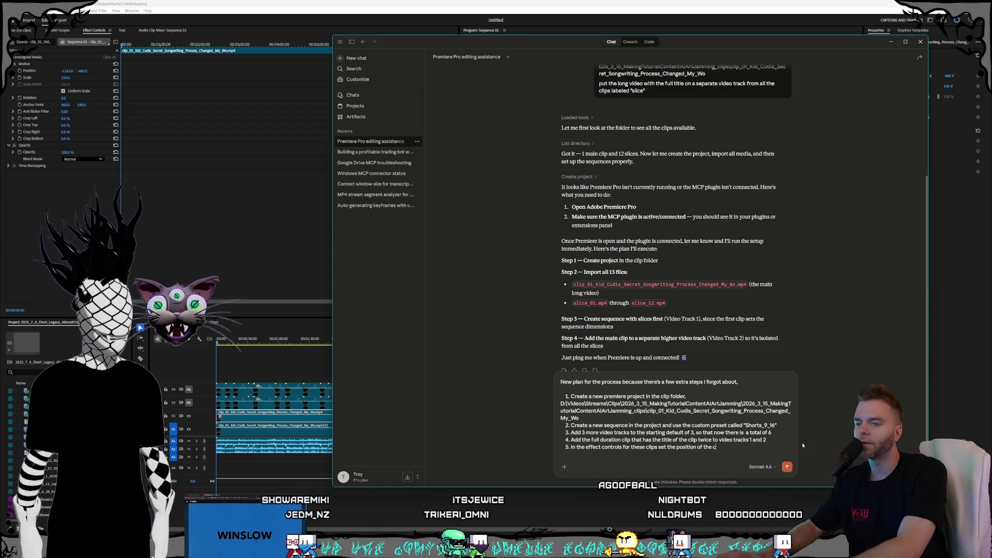
{"action": "type", "text": "lip in"}
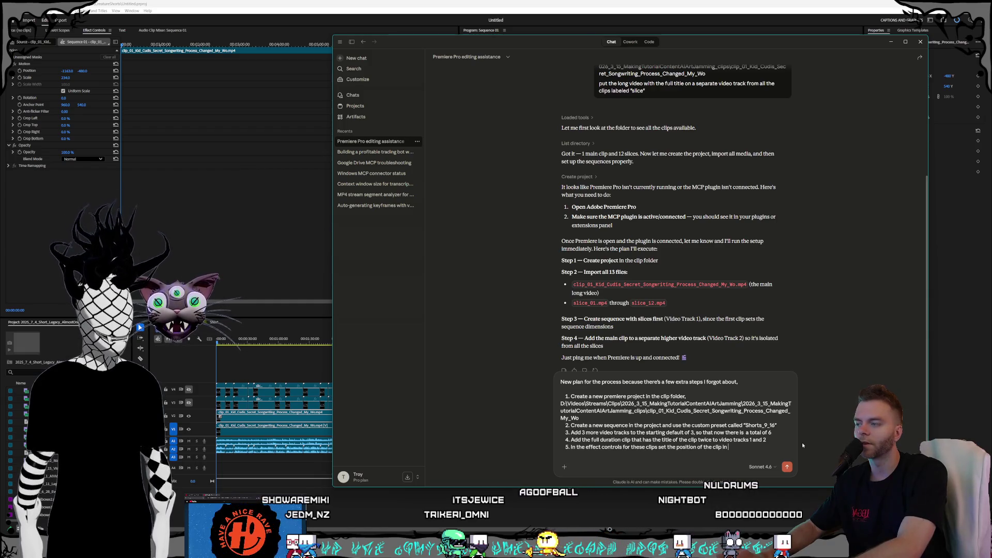
{"action": "type", "text": " vide"}
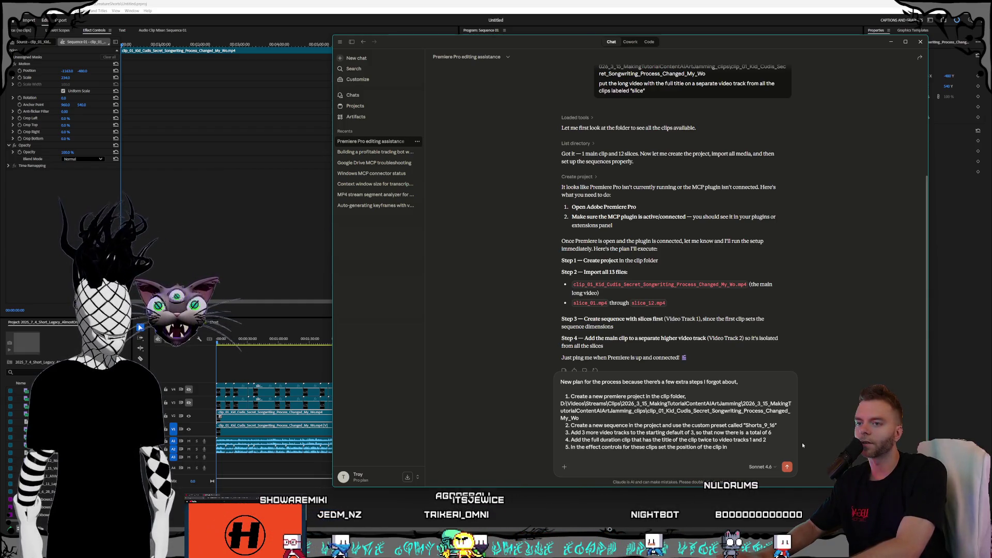
{"action": "type", "text": "o track 1 to"}
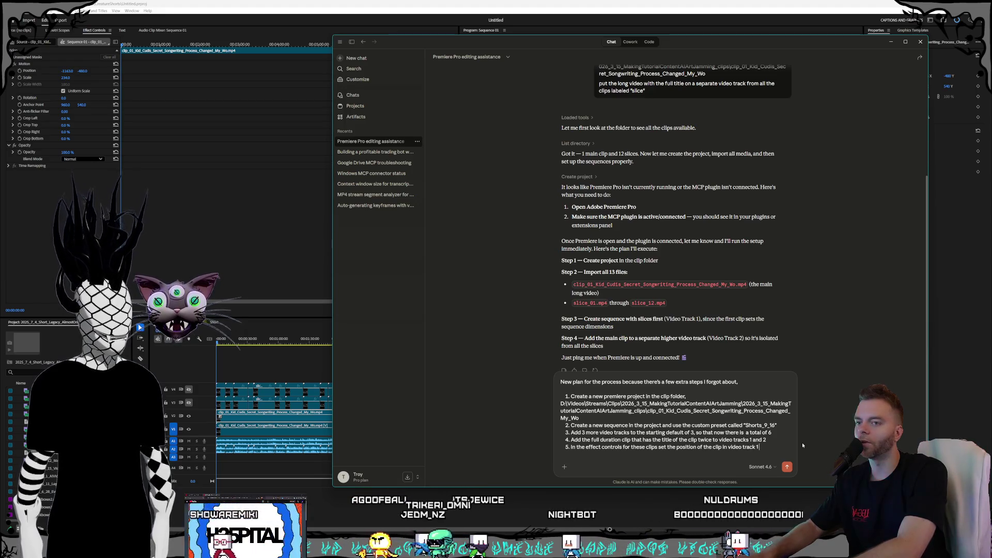
{"action": "left_click", "coordinate": [259, 433]}
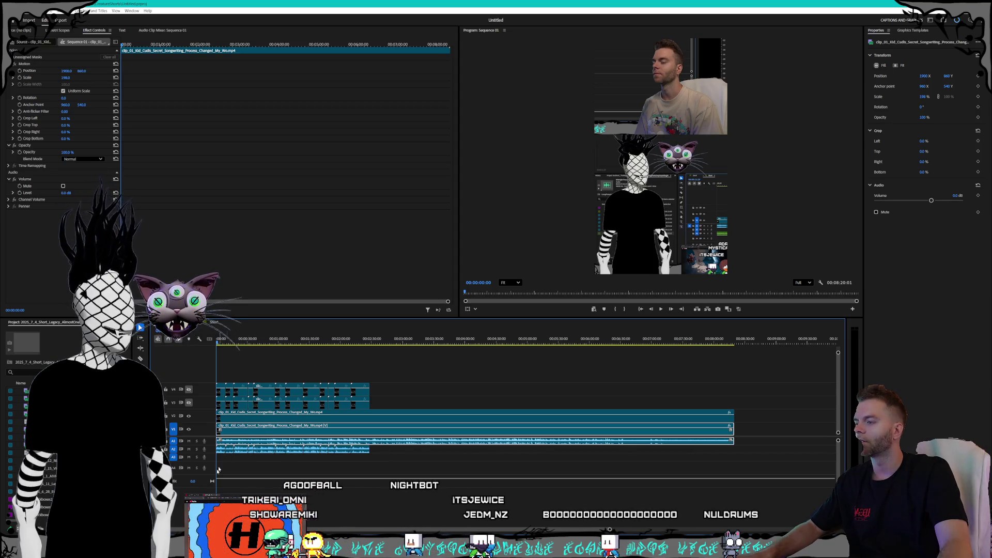
Return from Premiere Pro to the drafted plan in Claude.
{"action": "key", "text": "alt+Tab"}
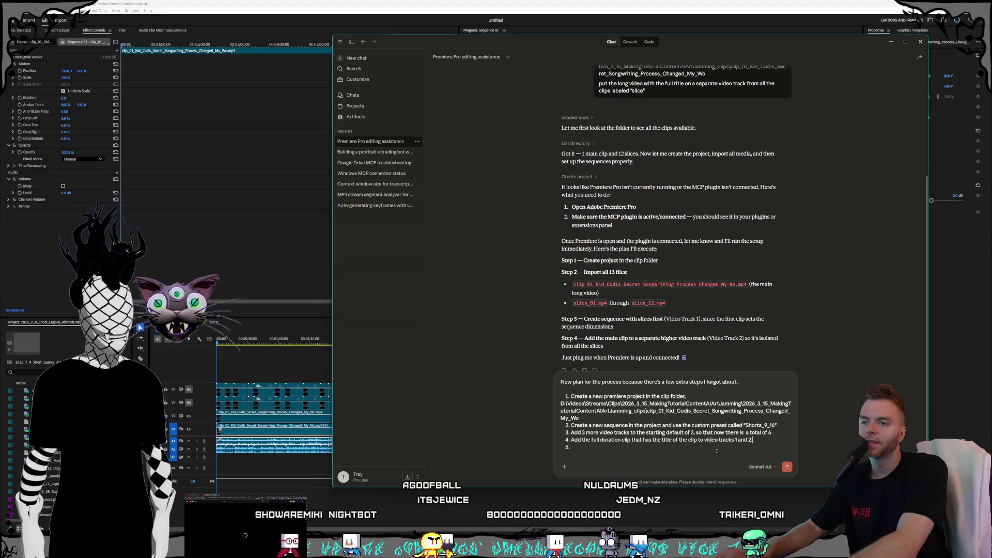
Write step 5: add all clips labelled "Slice" in sequential order to video track 3, then track 4.
{"action": "type", "text": " both s"}
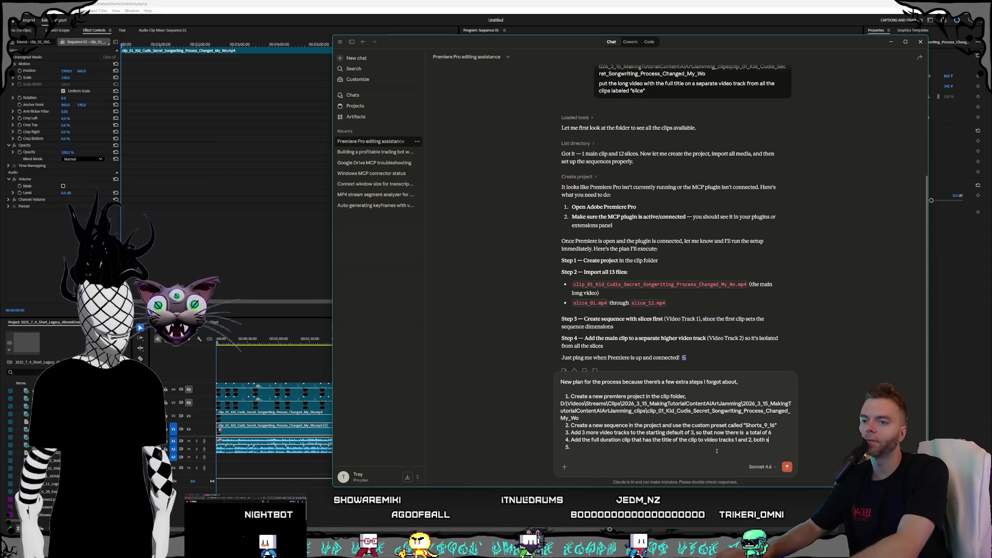
{"action": "type", "text": "tart at 00"}
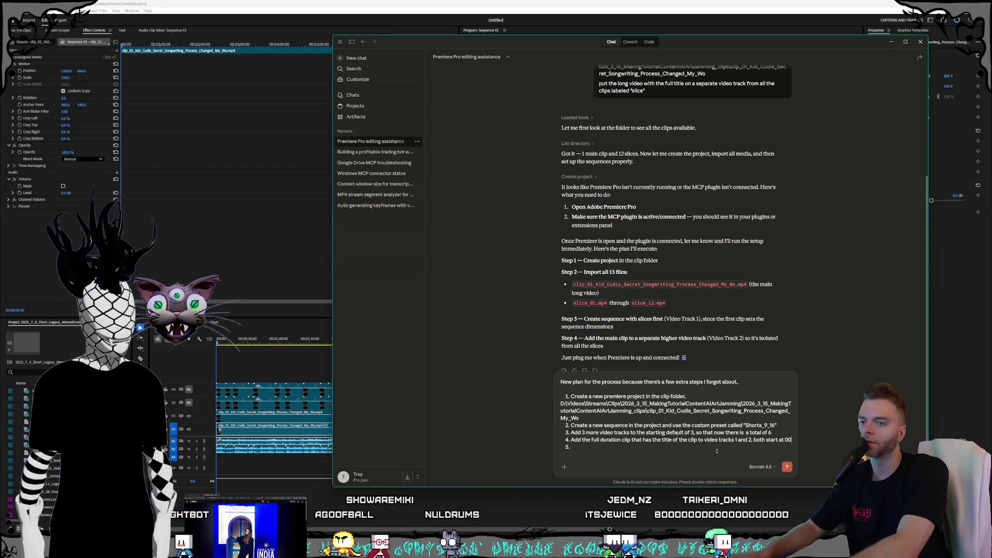
{"action": "type", "text": ":00"}
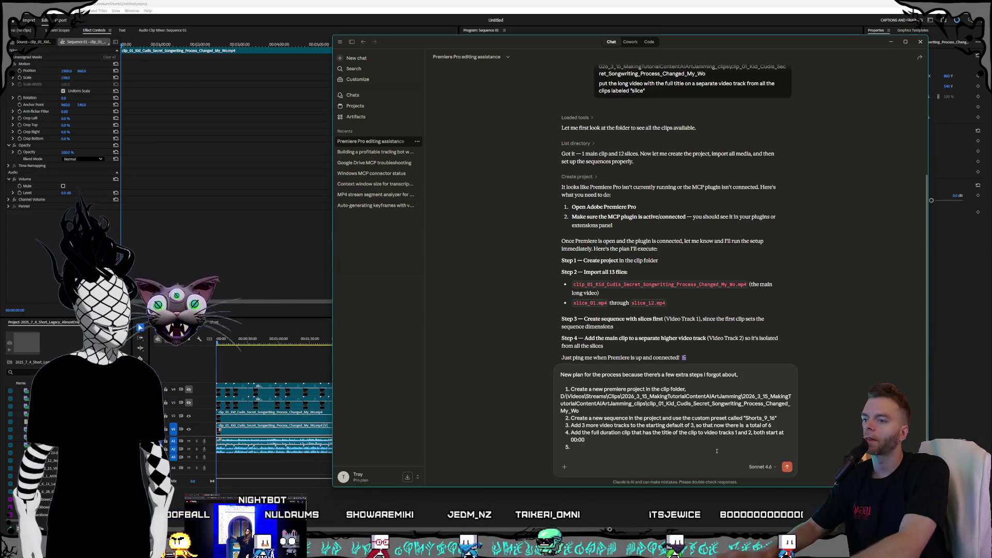
{"action": "type", "text": "l the video"}
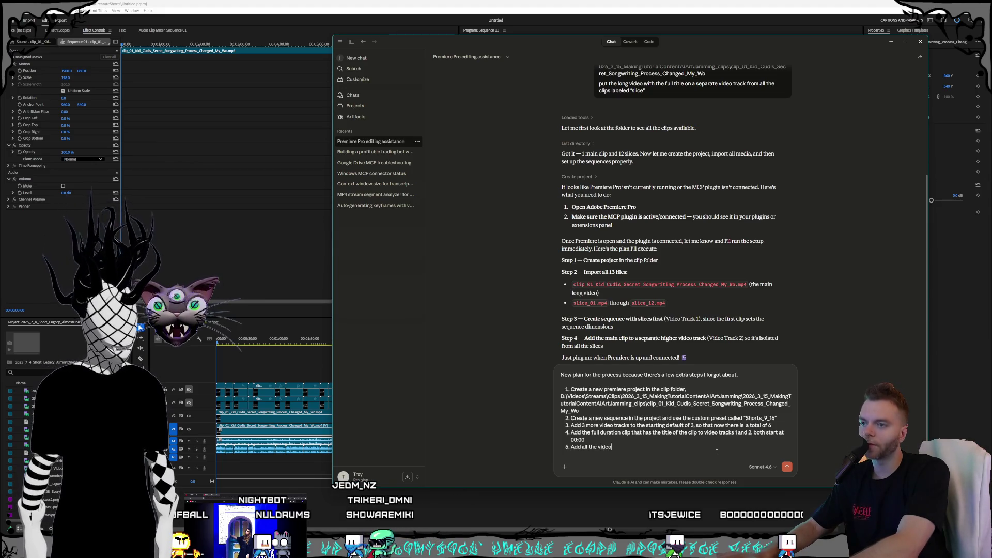
{"action": "type", "text": "s labeled \"S"}
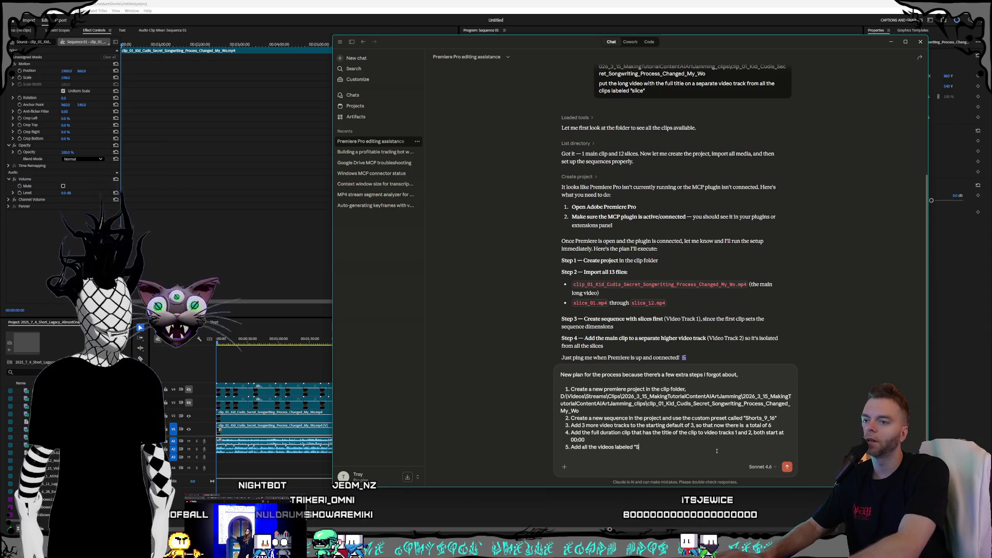
{"action": "key", "text": "BackSpace"}
{"action": "key", "text": "BackSpace"}
{"action": "key", "text": "BackSpace"}
{"action": "type", "text": "clips with the "}
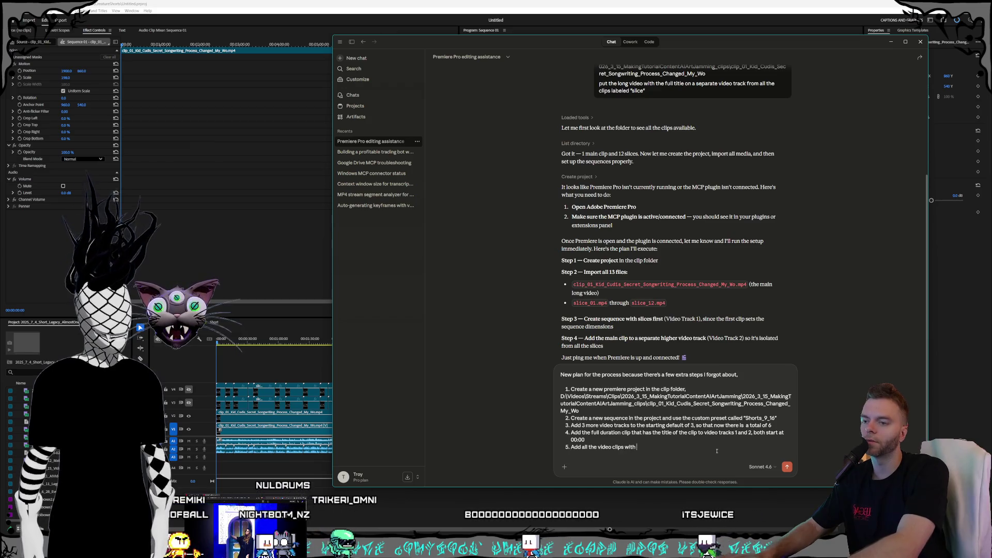
{"action": "type", "text": "label"}
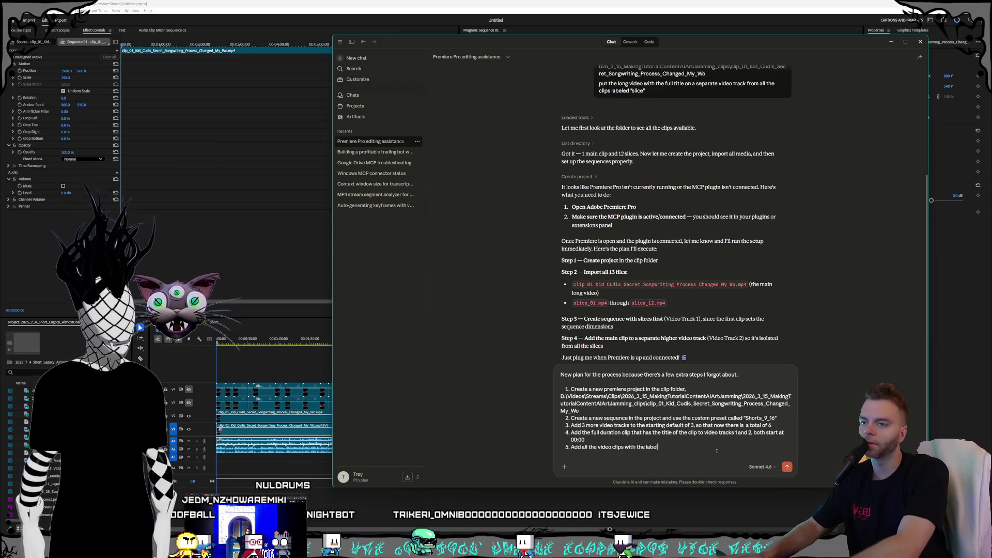
{"action": "key", "text": "BackSpace"}
{"action": "key", "text": "BackSpace"}
{"action": "key", "text": "BackSpace"}
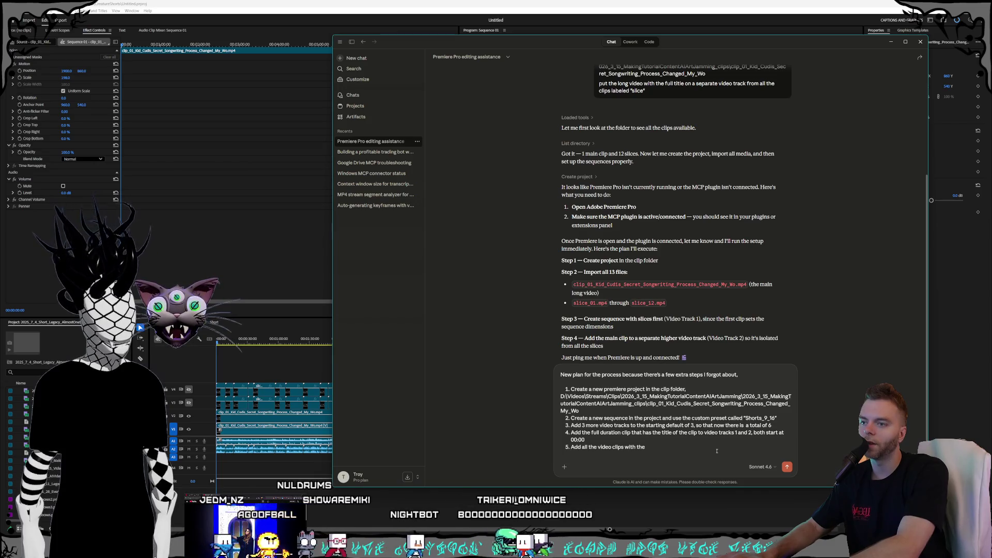
{"action": "key", "text": "BackSpace"}
{"action": "type", "text": "that"}
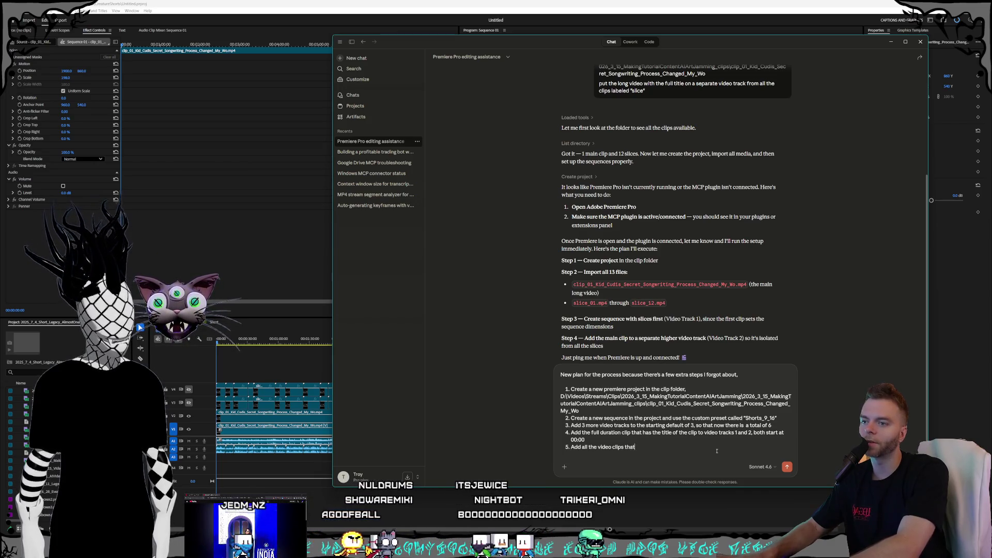
{"action": "type", "text": " include tha la"}
{"action": "key", "text": "BackSpace"}
{"action": "type", "text": "e "}
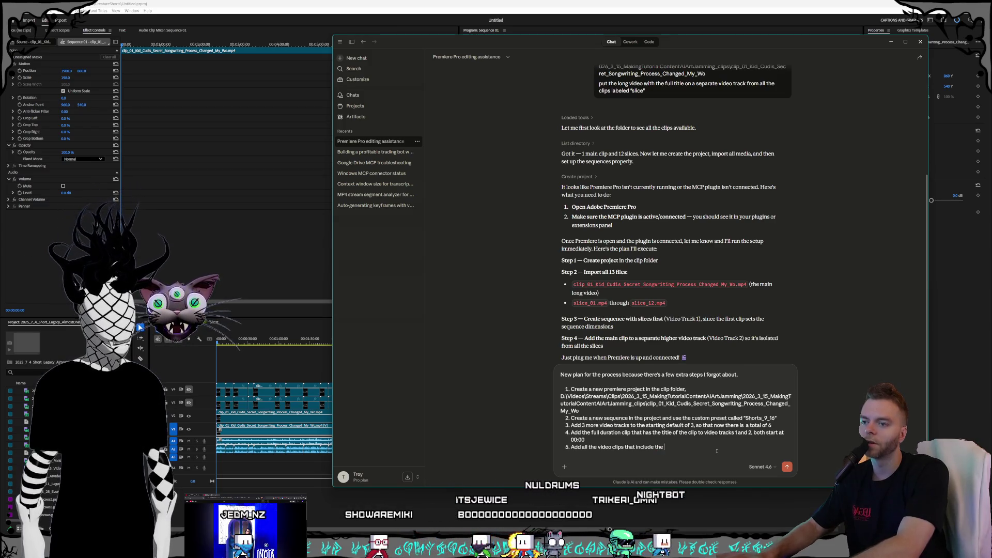
{"action": "type", "text": "label \"Slice\""}
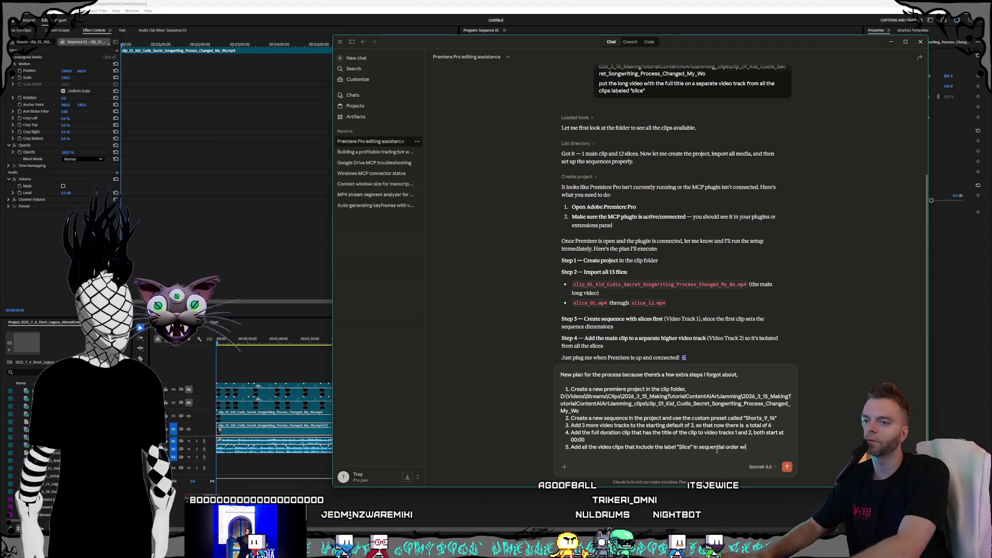
{"action": "key", "text": "BackSpace"}
{"action": "key", "text": "BackSpace"}
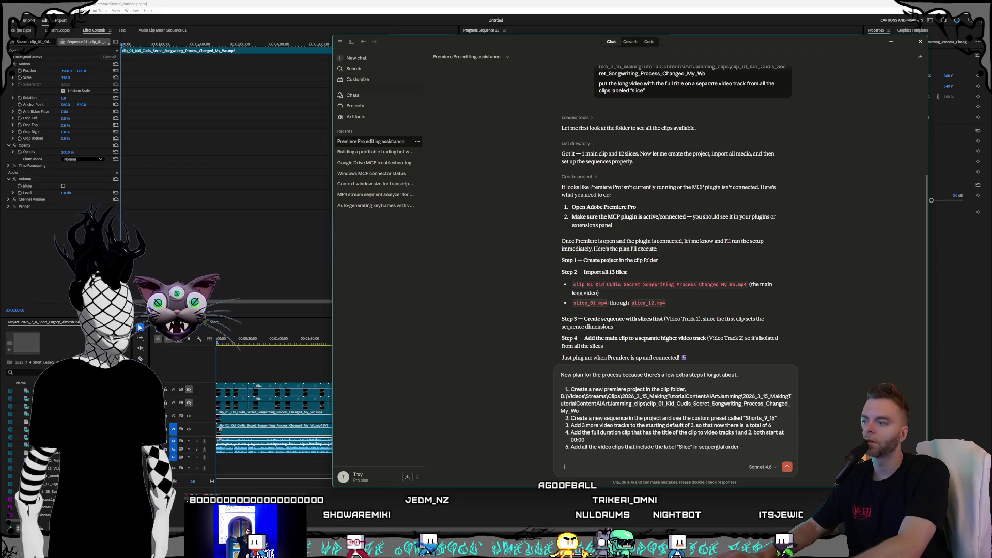
{"action": "type", "text": "t"}
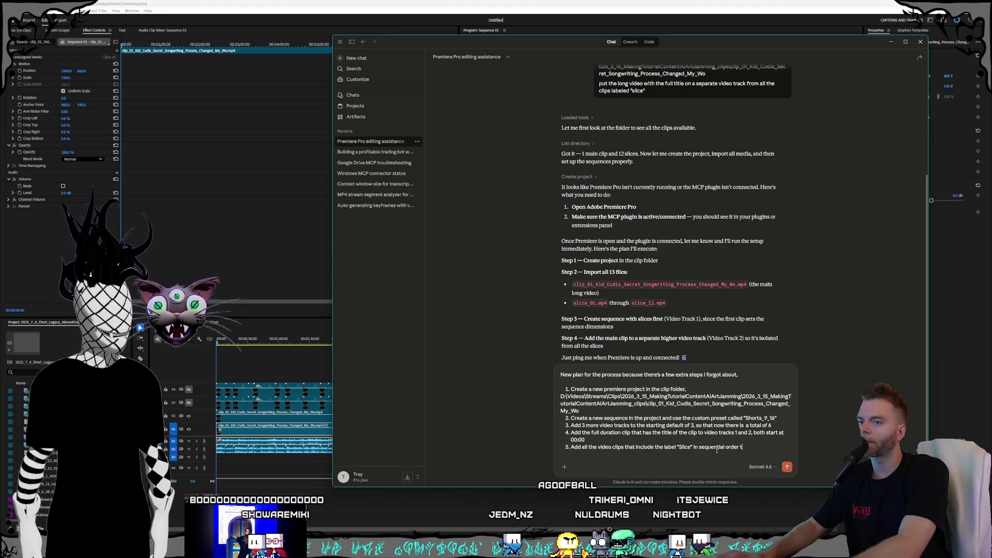
{"action": "type", "text": "o video trac"}
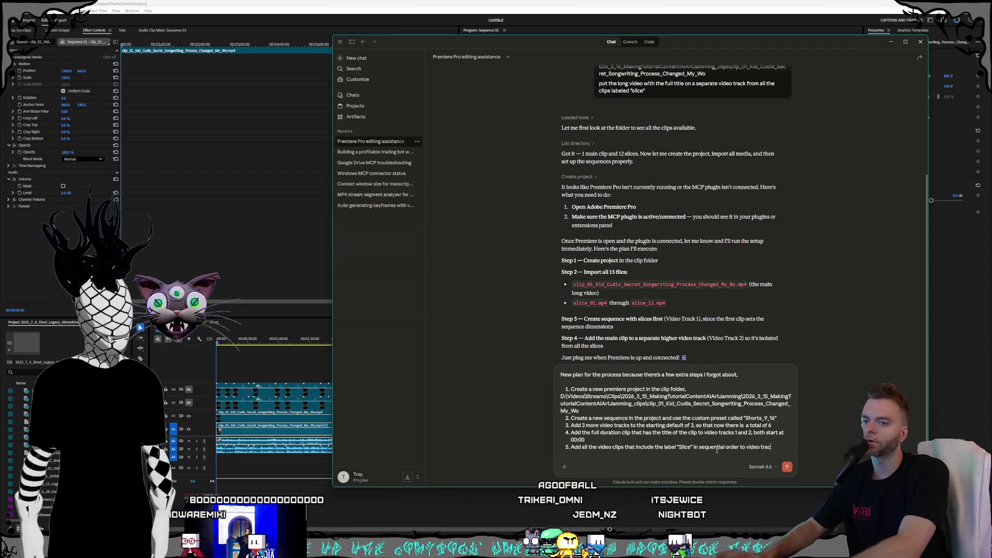
{"action": "type", "text": "k 3, and do the"}
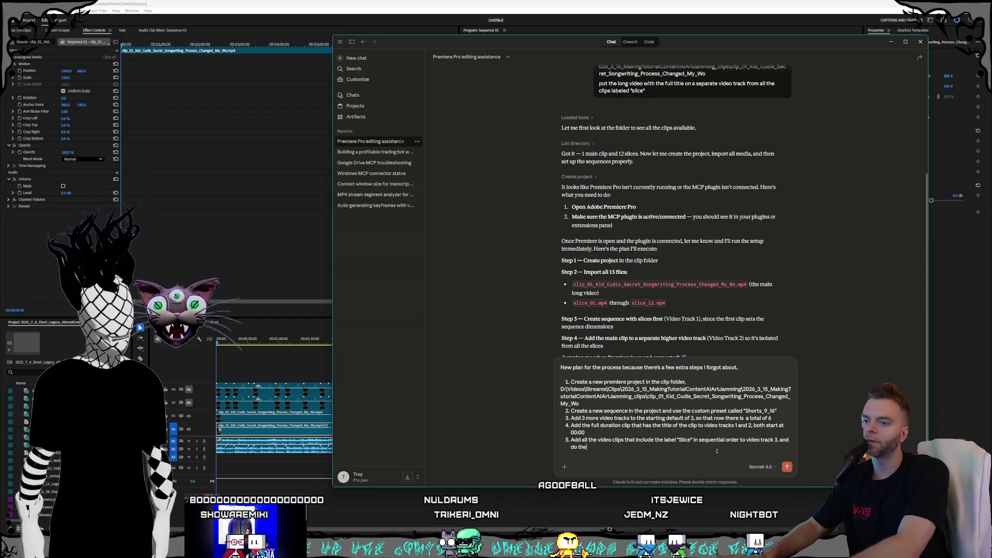
{"action": "type", "text": " same for video trak"}
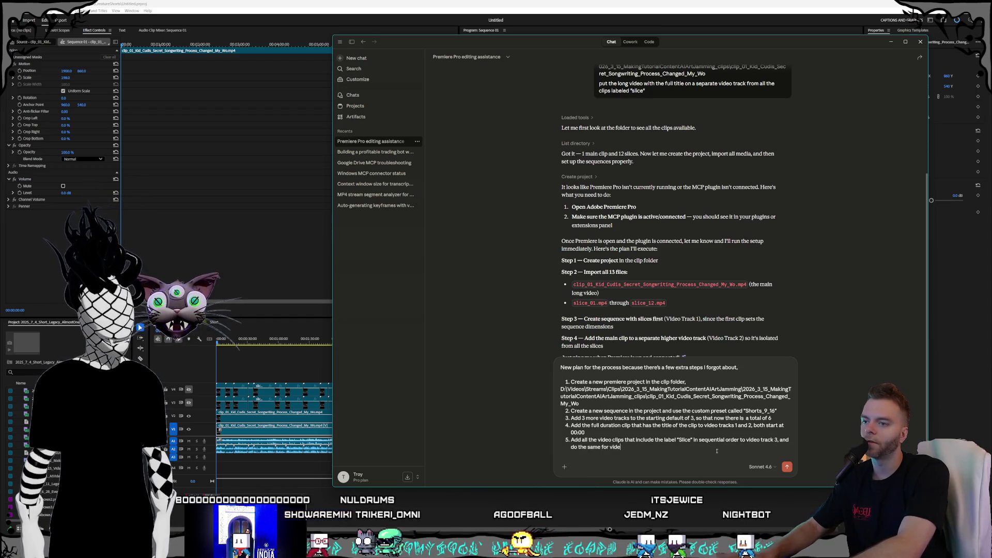
Complete step 5 with track 4 and a note explaining the duplicates frame webcam and screen separately.
{"action": "key", "text": "BackSpace"}
{"action": "type", "text": "ck 4, (note"}
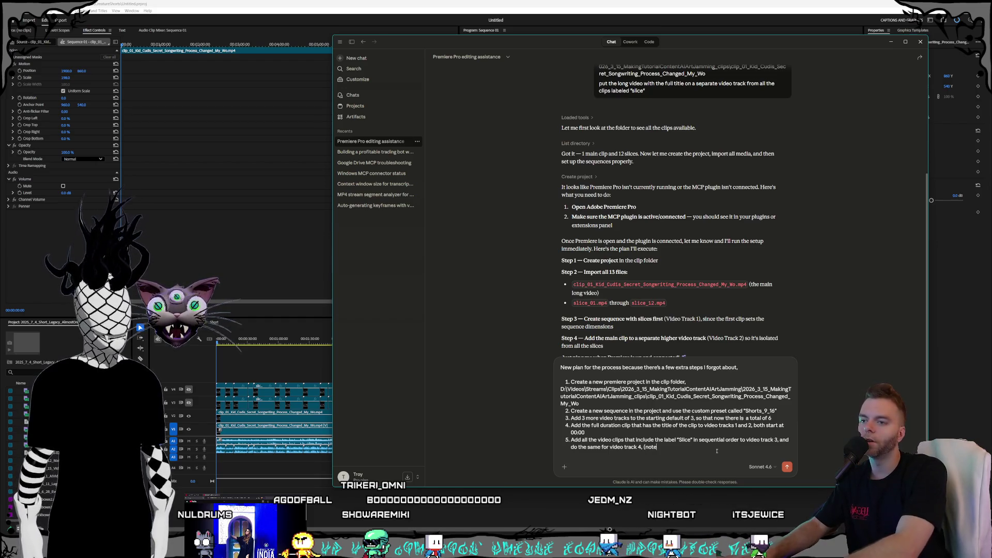
{"action": "type", "text": "reason we have the videos duplicated is we'll need to position them differently for"}
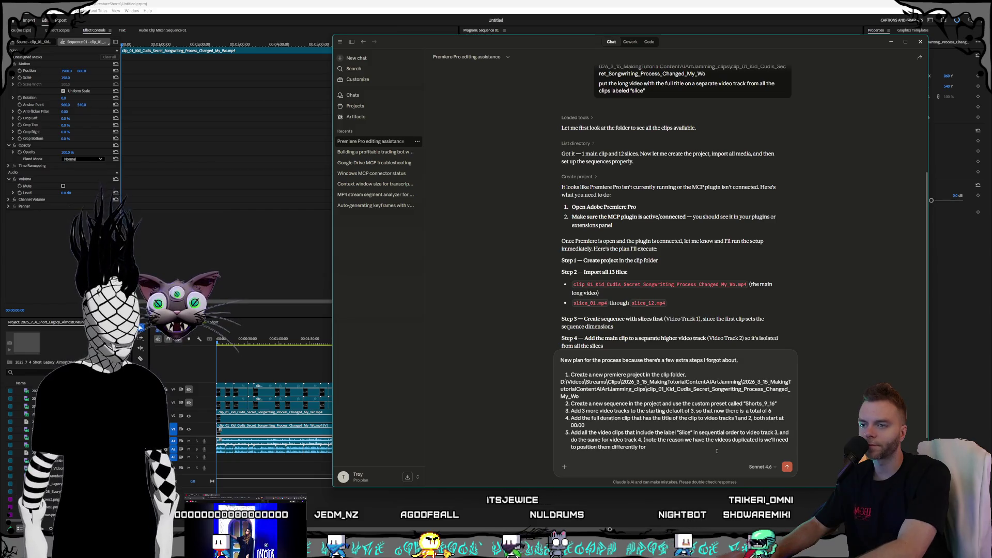
{"action": "type", "text": " a youtube shor"}
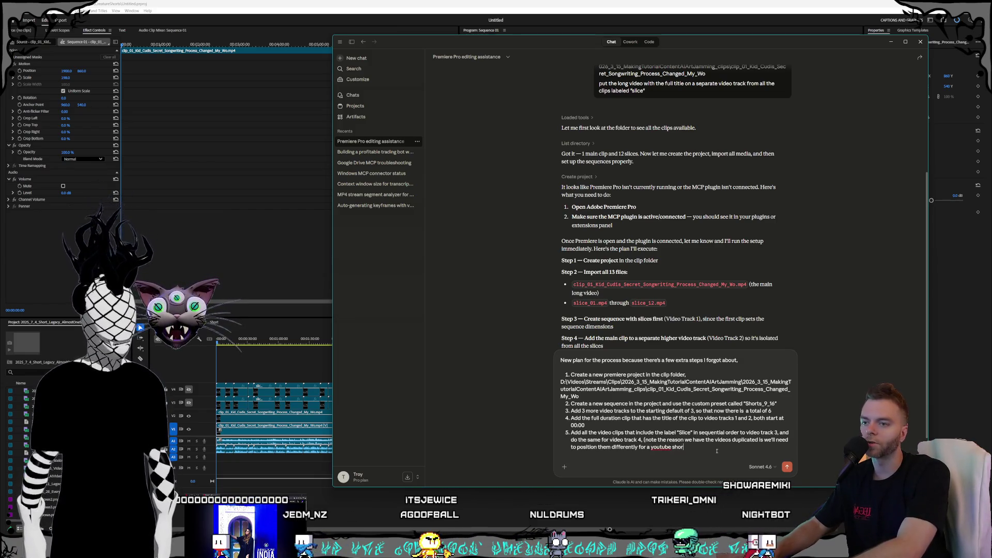
{"action": "type", "text": "t so that the w"}
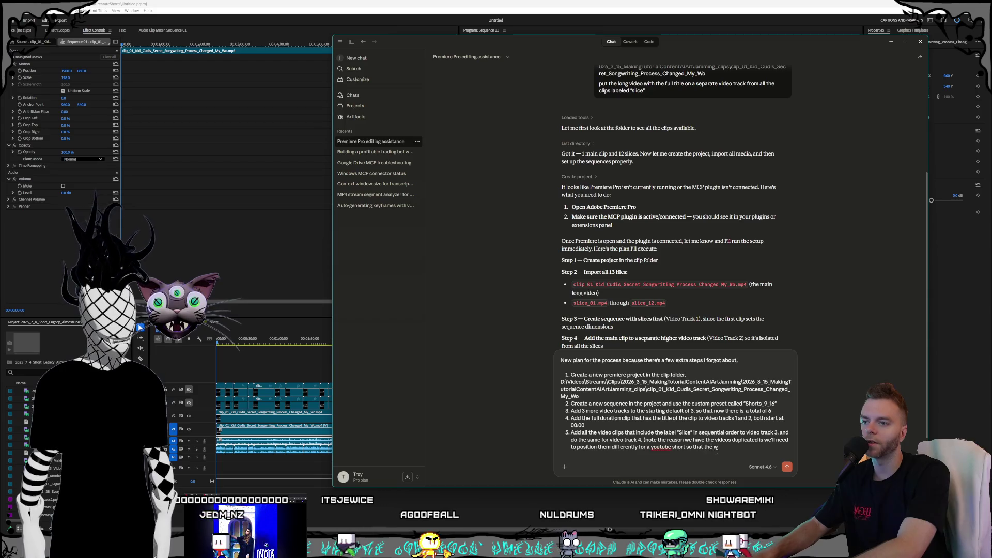
{"action": "type", "text": "ebscame"}
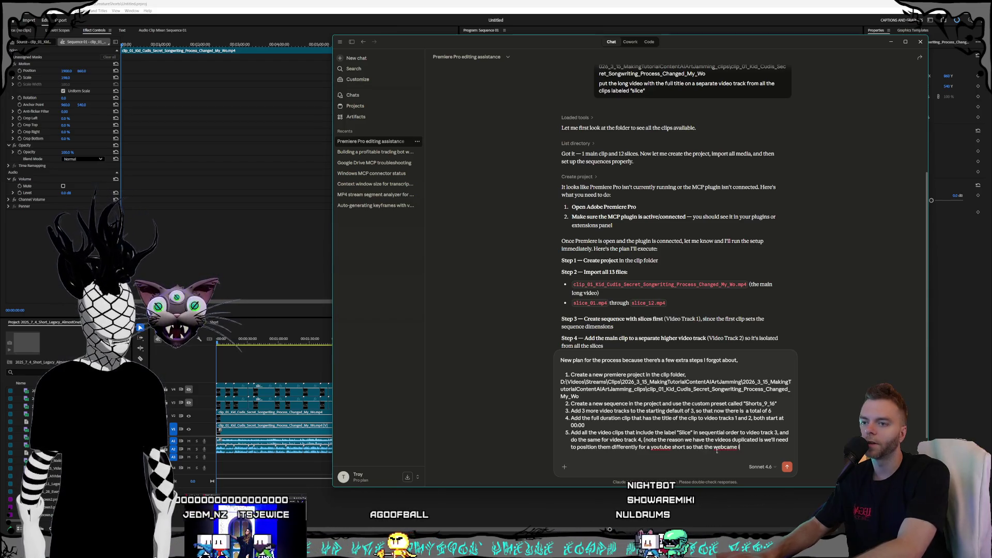
{"action": "type", "text": " is"}
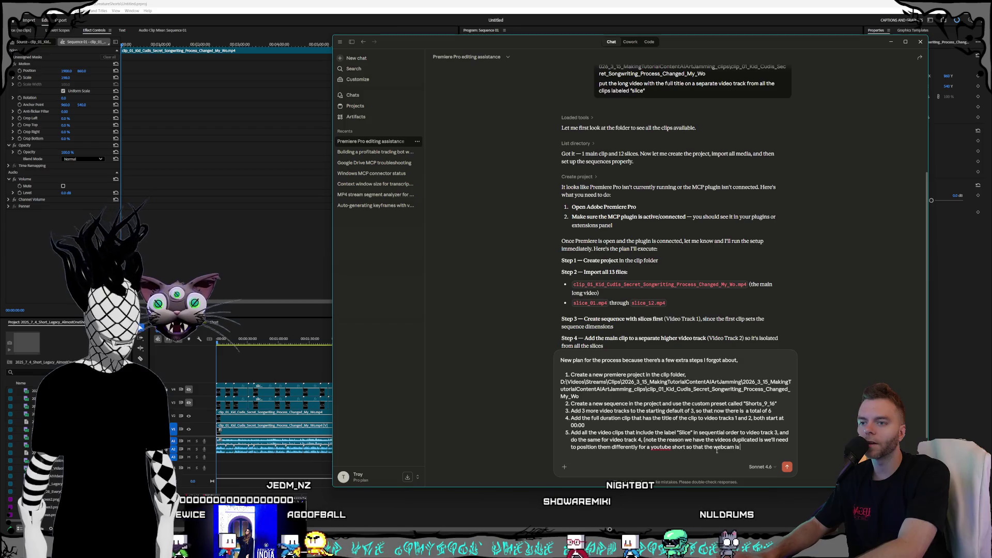
{"action": "type", "text": " focused in the top t"}
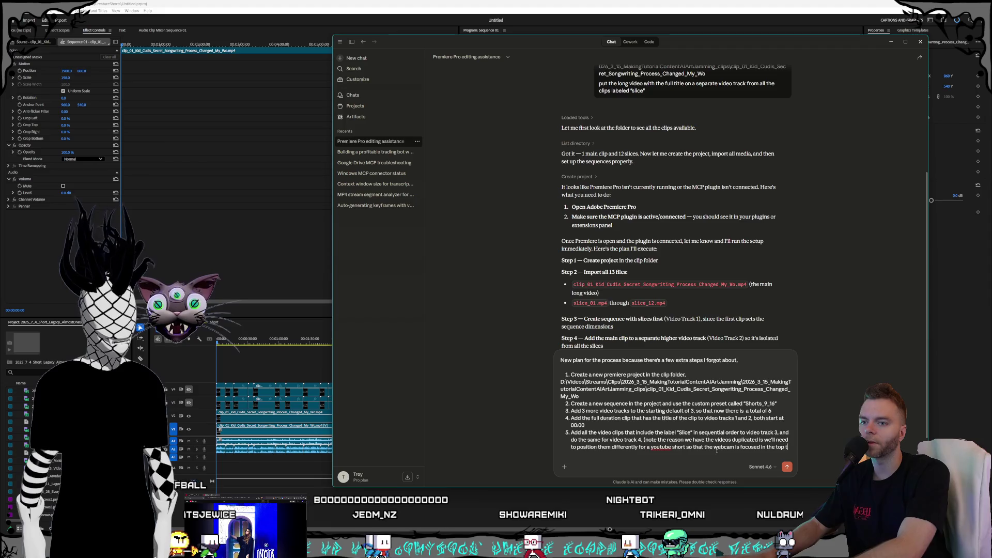
{"action": "type", "text": "hird of the short, and"}
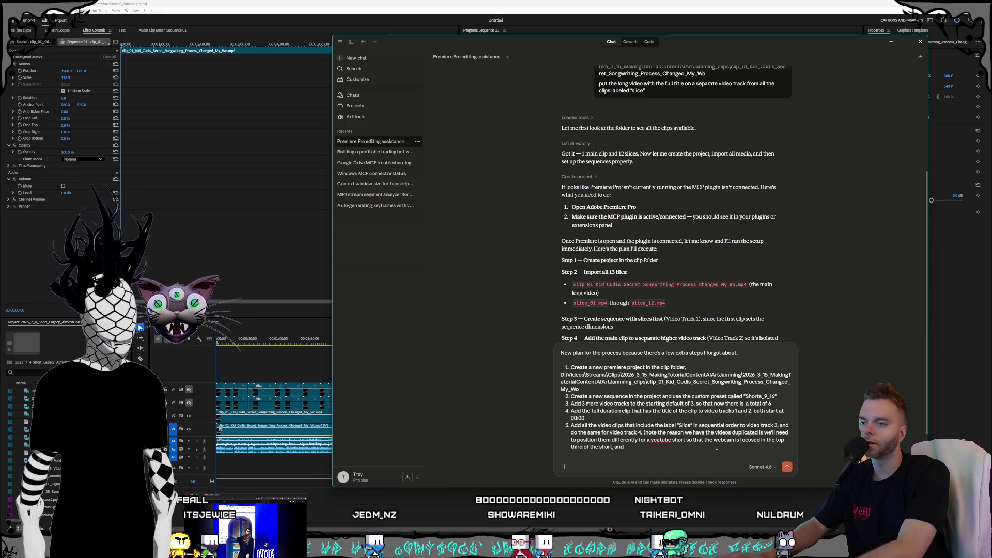
{"action": "type", "text": " another part"}
{"action": "type", "text": " of the video is"}
{"action": "type", "text": " focu"}
{"action": "key", "text": "BackSpace"}
{"action": "key", "text": "BackSpace"}
{"action": "key", "text": "BackSpace"}
{"action": "type", "text": "screen is focused in"}
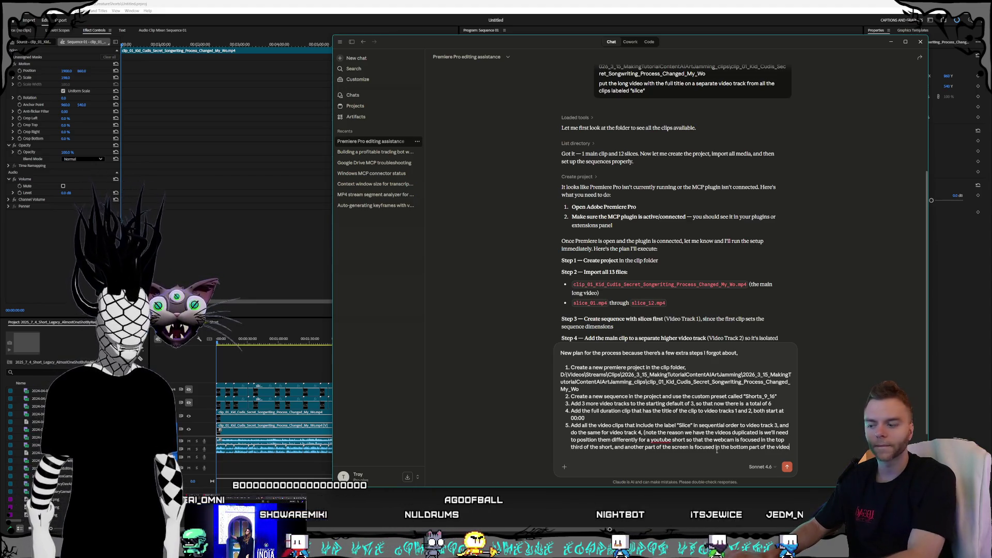
{"action": "type", "text": ")"}
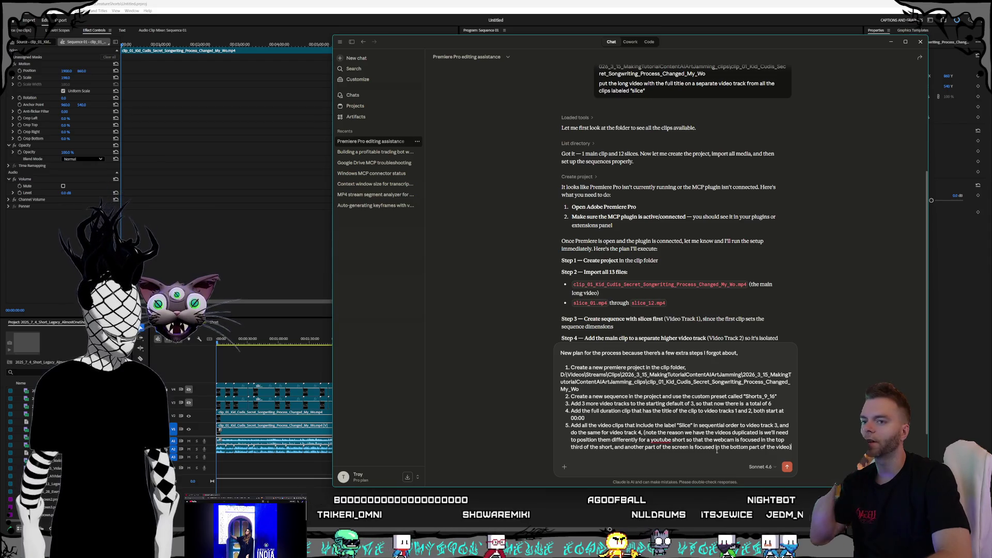
{"action": "key", "text": "shift+Return"}
{"action": "type", "text": "6. Ma"}
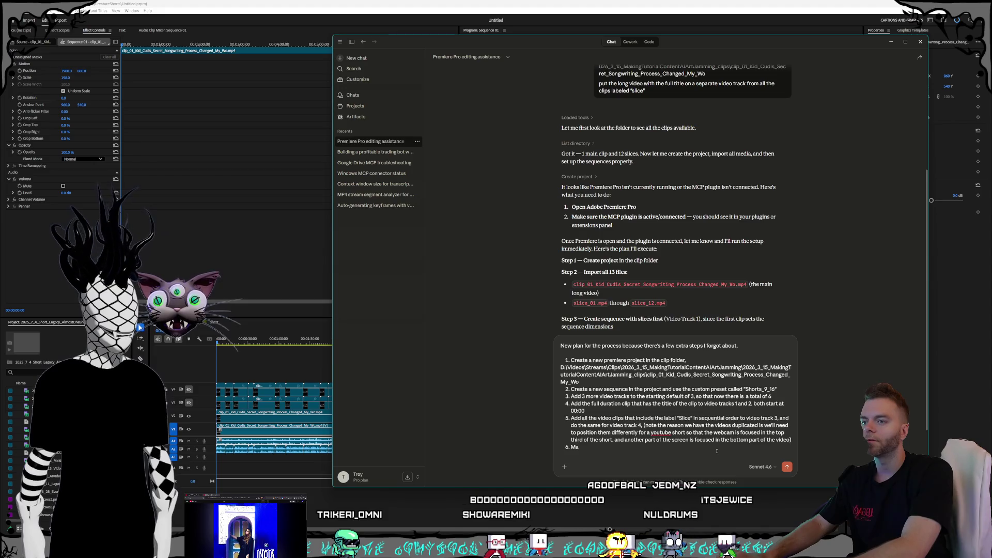
Write step 6: pause between steps, waiting after project and sequence creation since Premiere may lag.
{"action": "key", "text": "BackSpace"}
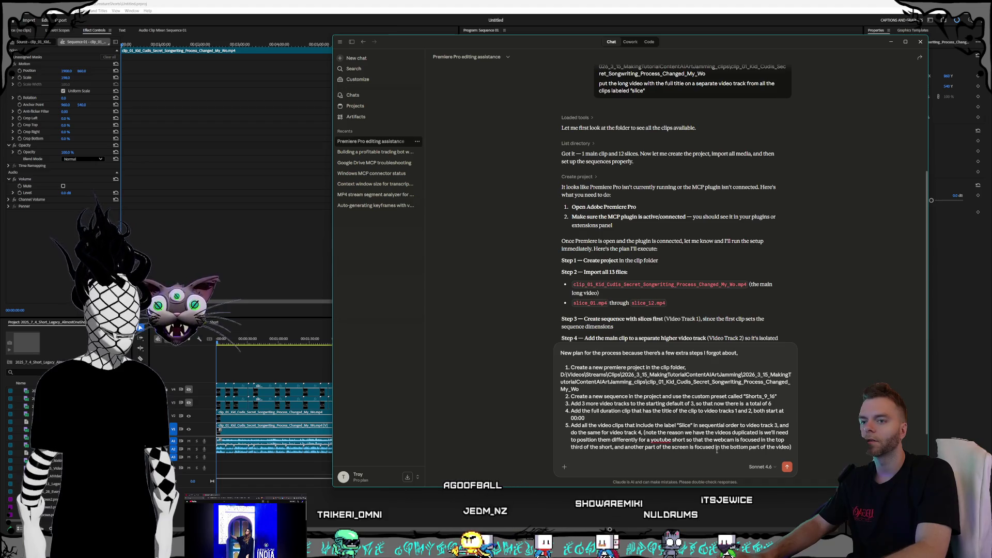
{"action": "key", "text": "shift+Return"}
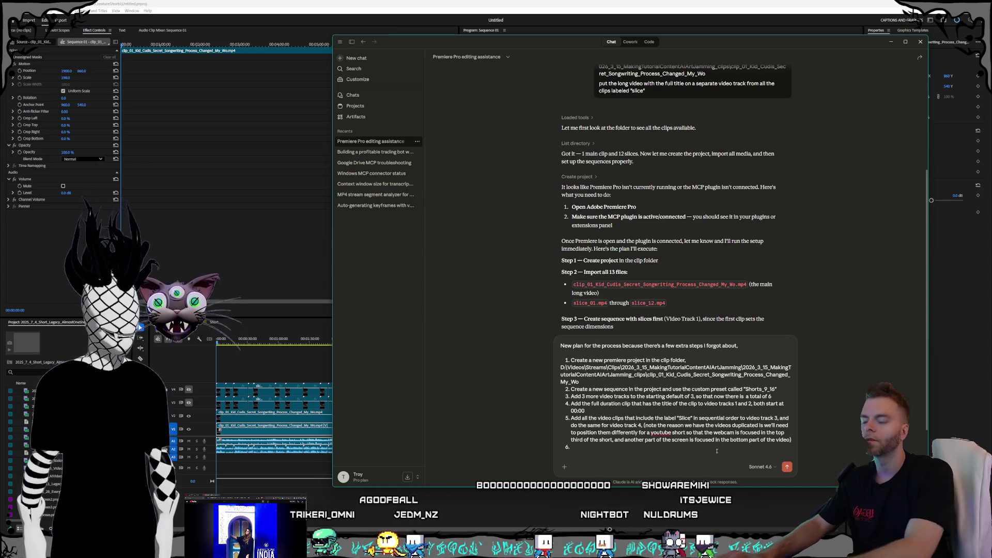
{"action": "type", "text": "Make sure to "}
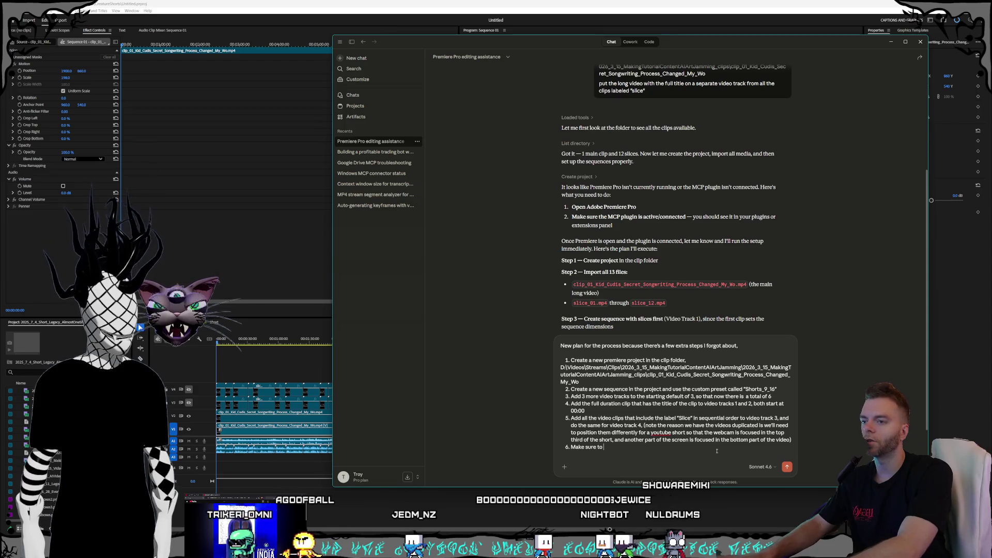
{"action": "type", "text": "pause "}
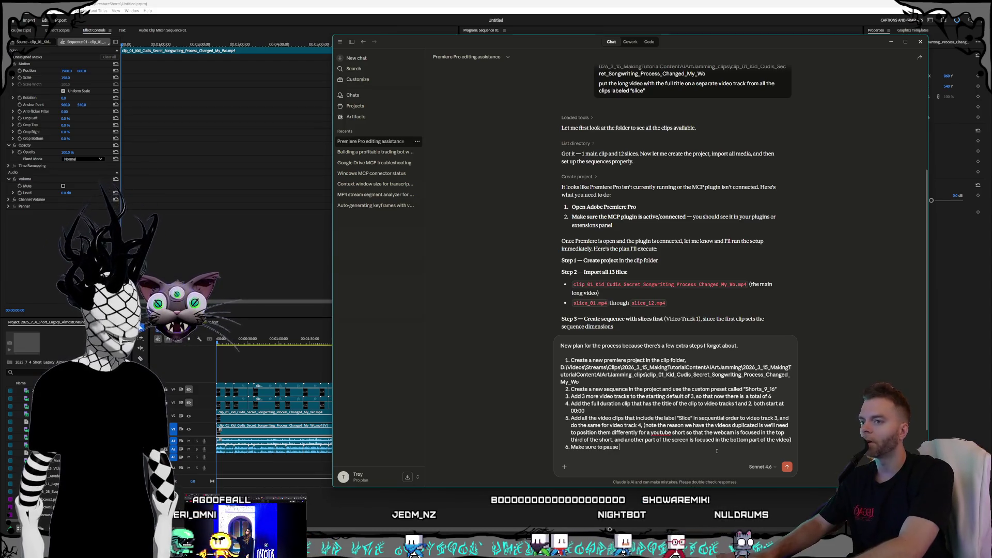
{"action": "type", "text": "and wait in be"}
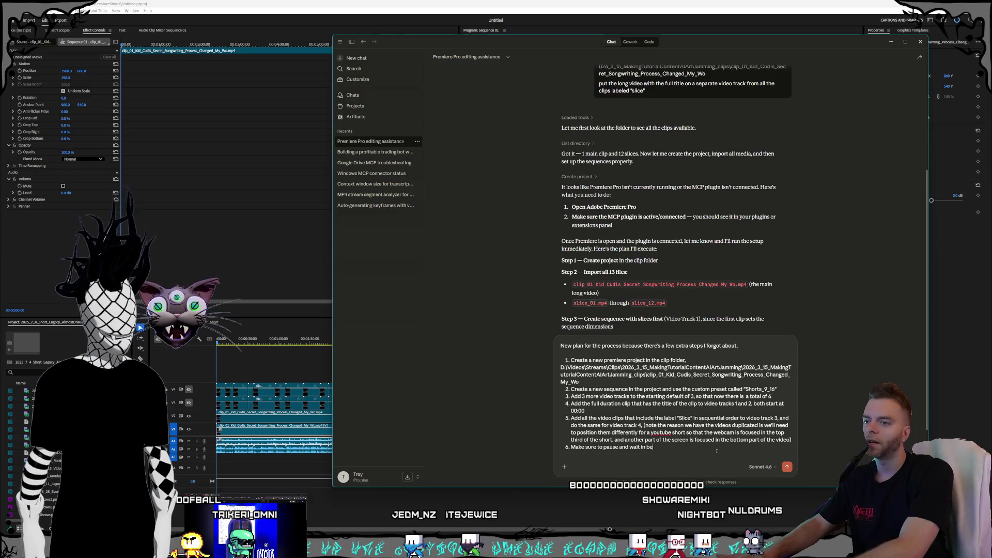
{"action": "type", "text": "tween each step"}
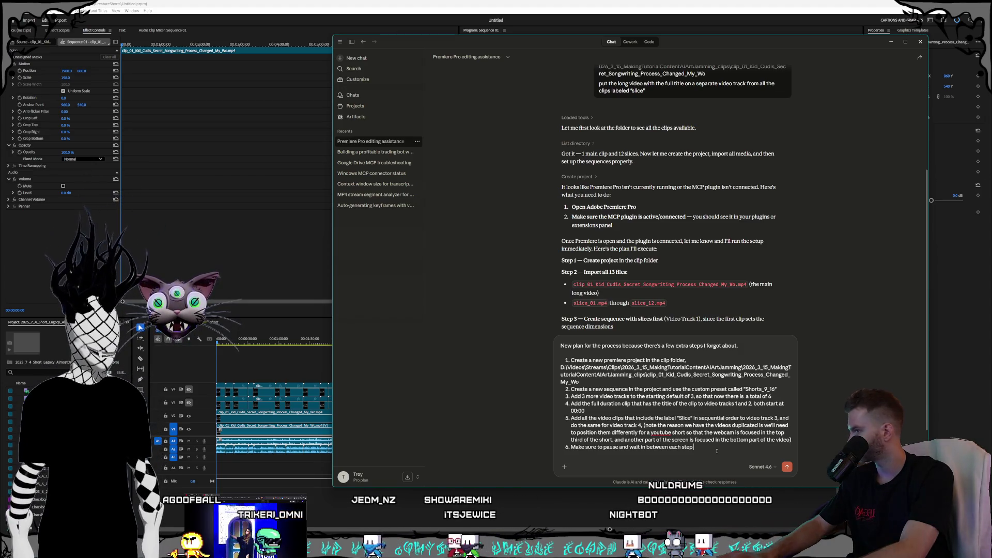
{"action": "type", "text": ","}
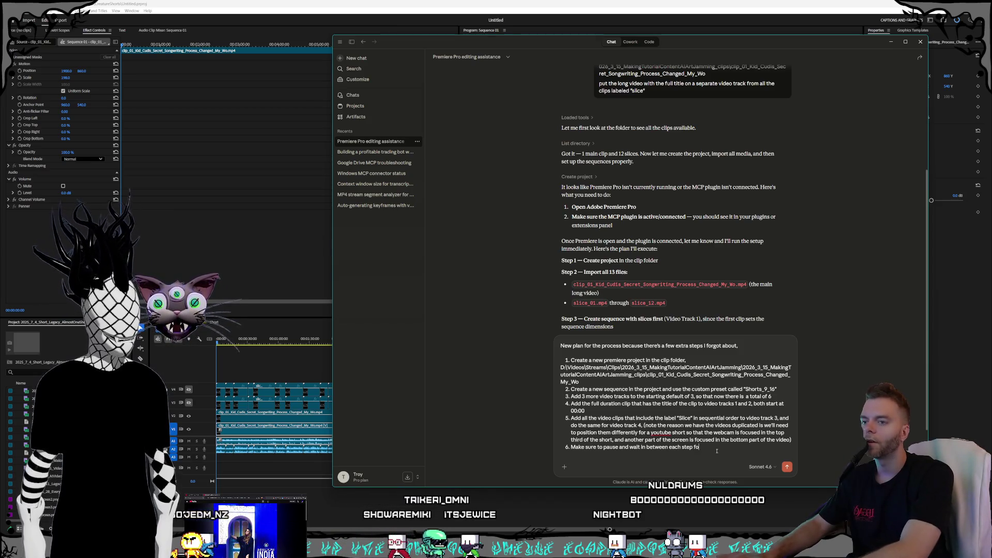
{"action": "type", "text": "cond"}
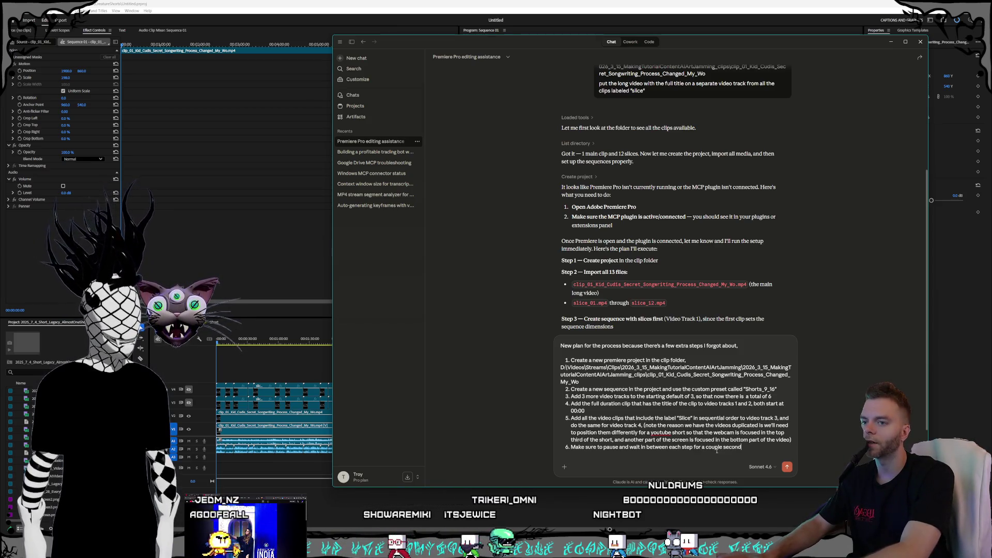
{"action": "type", "text": "s because pre"}
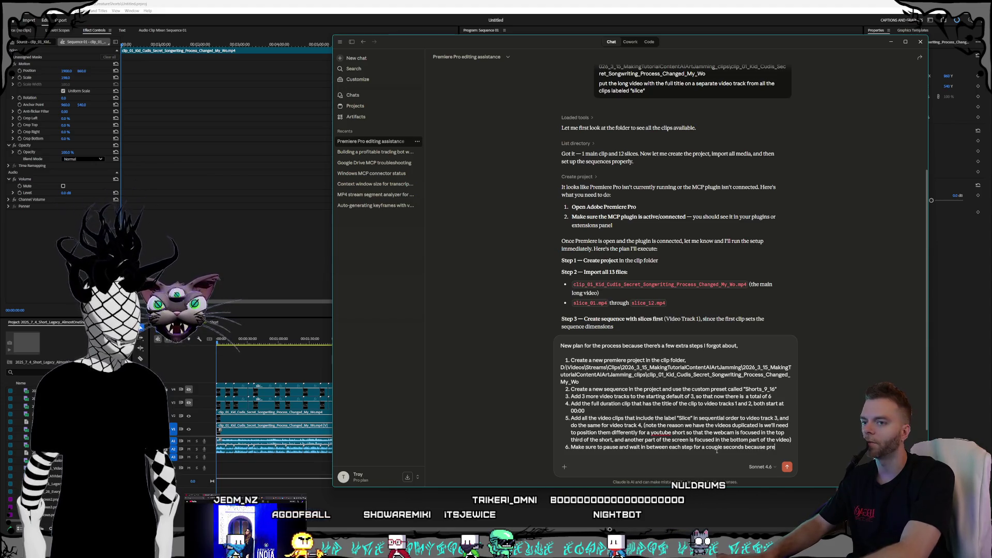
{"action": "type", "text": "miere might"}
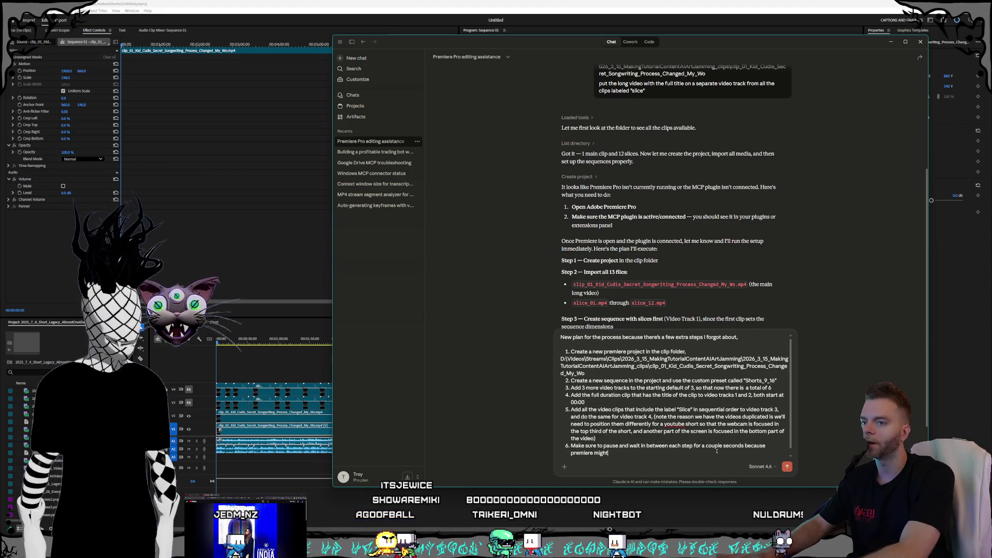
{"action": "type", "text": " be laggy,"}
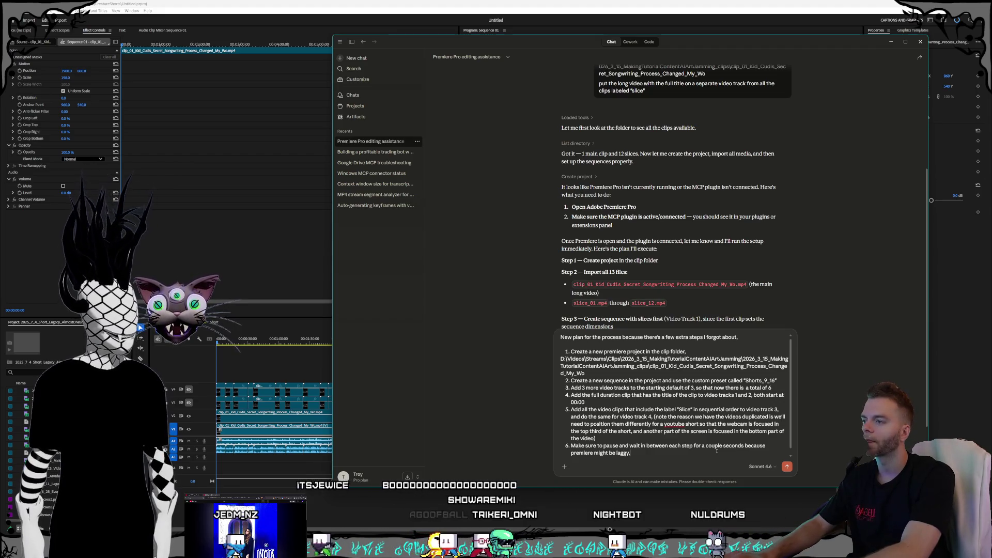
{"action": "type", "text": " especially"}
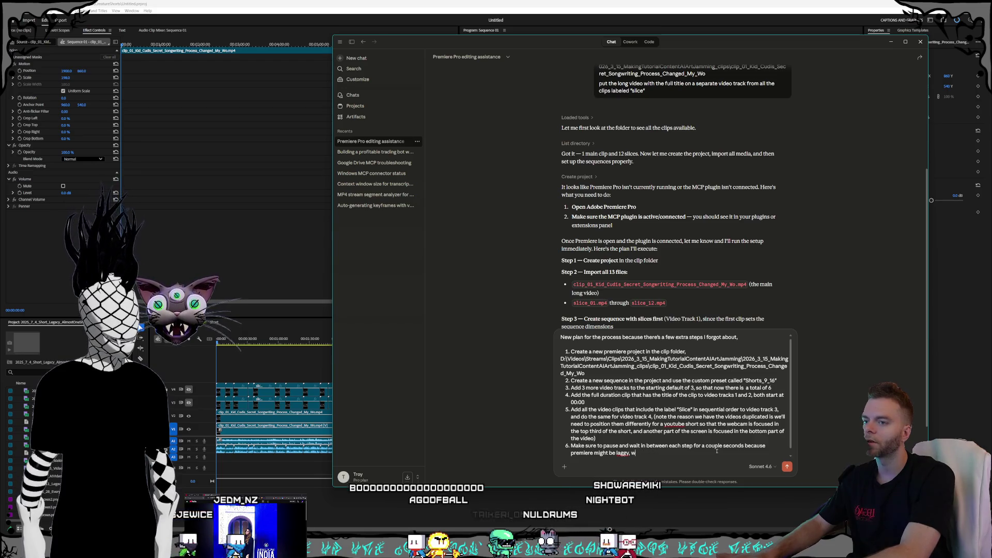
{"action": "type", "text": " full t"}
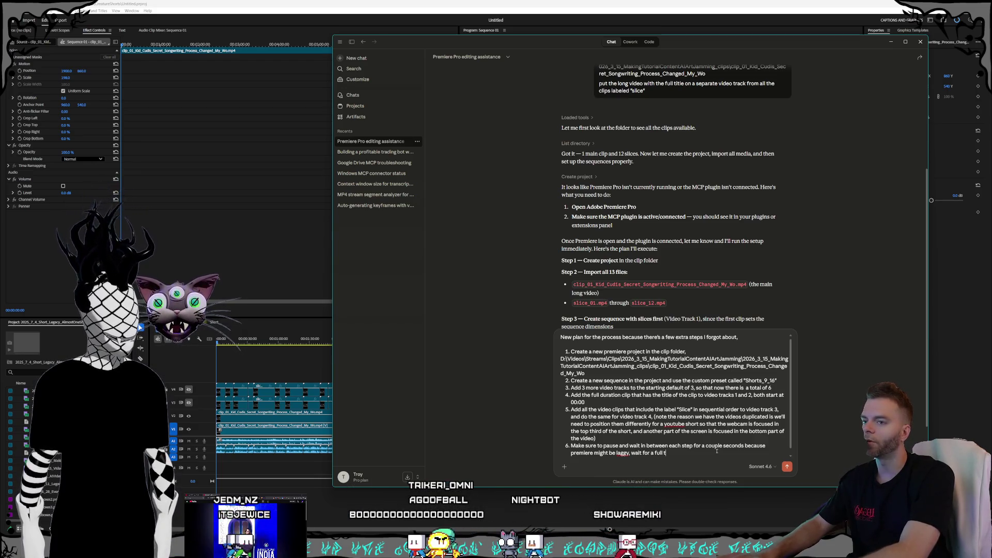
{"action": "key", "text": "BackSpace"}
{"action": "type", "text": "30 seco"}
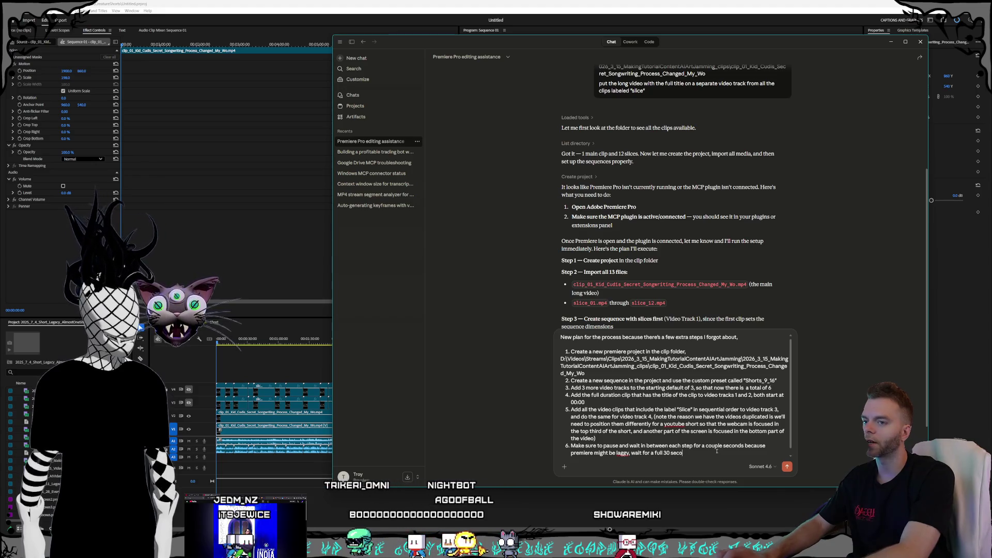
{"action": "type", "text": "nds after the "}
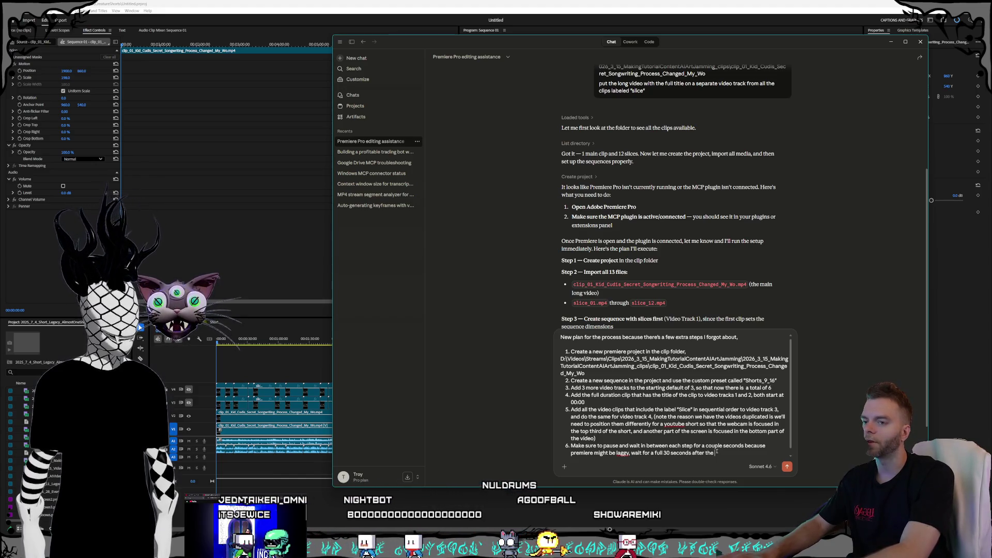
{"action": "type", "text": "project creation and the se"}
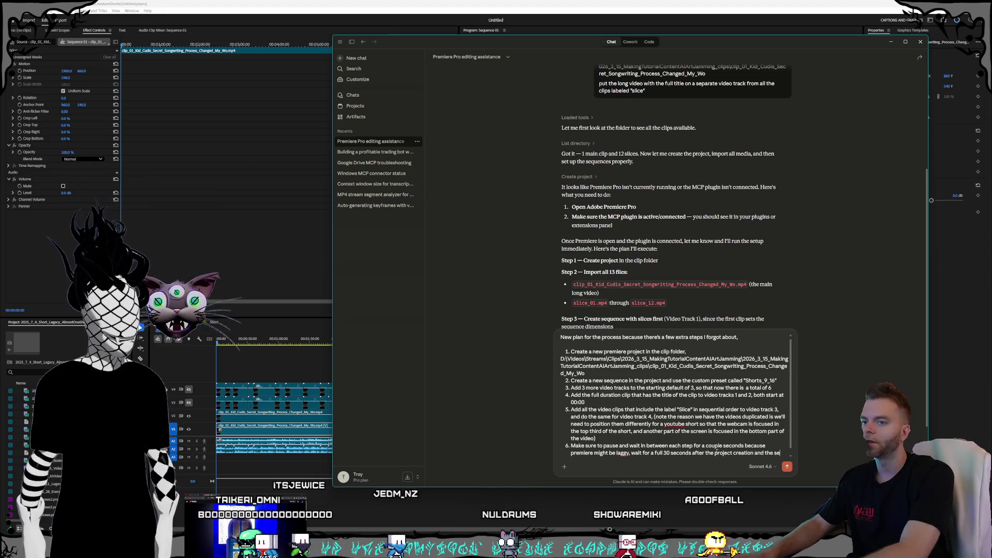
{"action": "type", "text": "quence creati"}
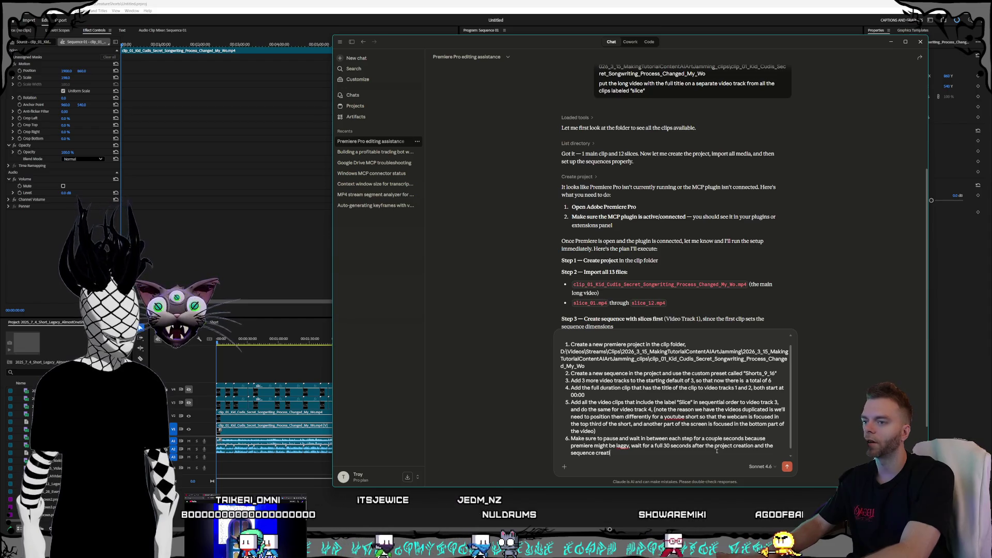
{"action": "type", "text": "on"}
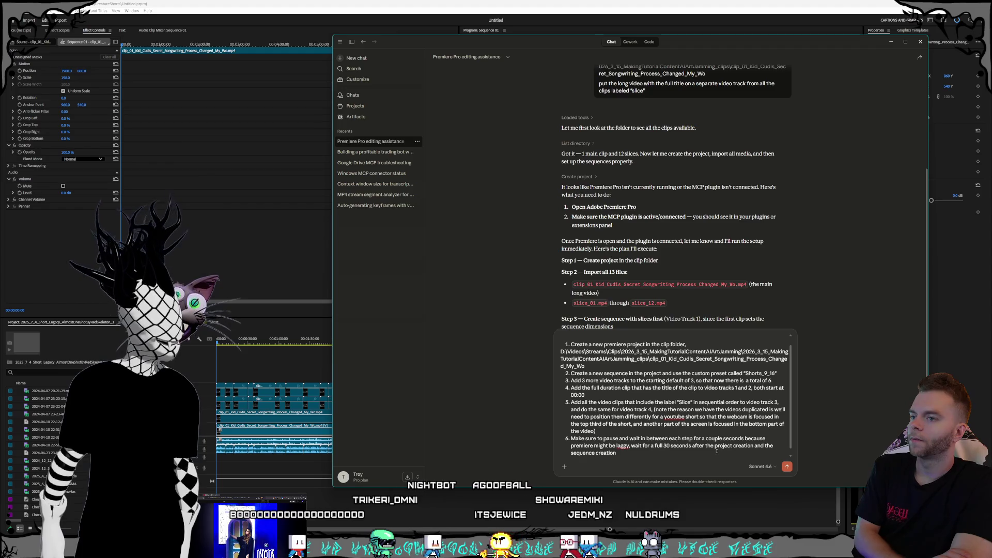
Add step 6 positioning all clips on video tracks 4 and 2 at -1163, -480, then scale them to 234.
{"action": "key", "text": "shift+Return"}
{"action": "type", "text": "Set the "}
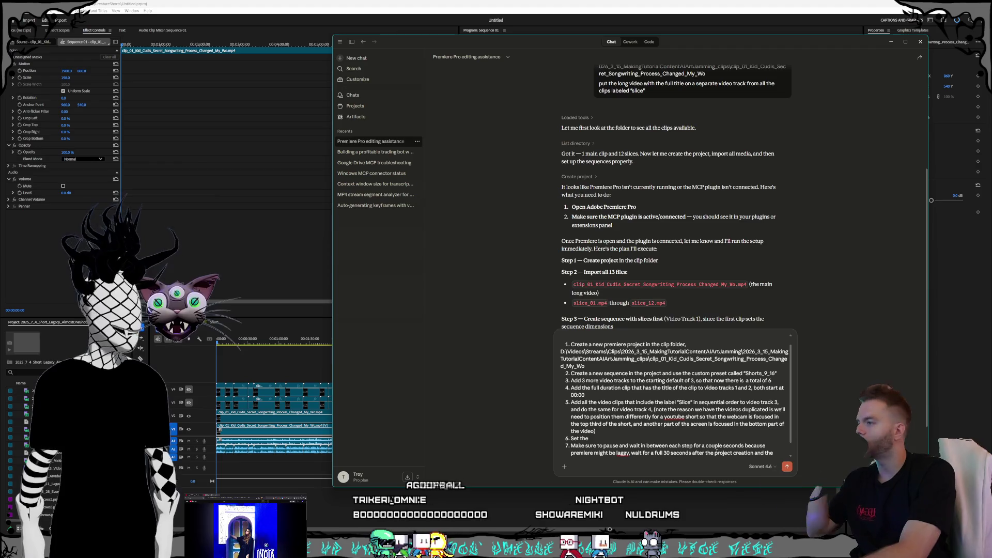
{"action": "type", "text": "postion va"}
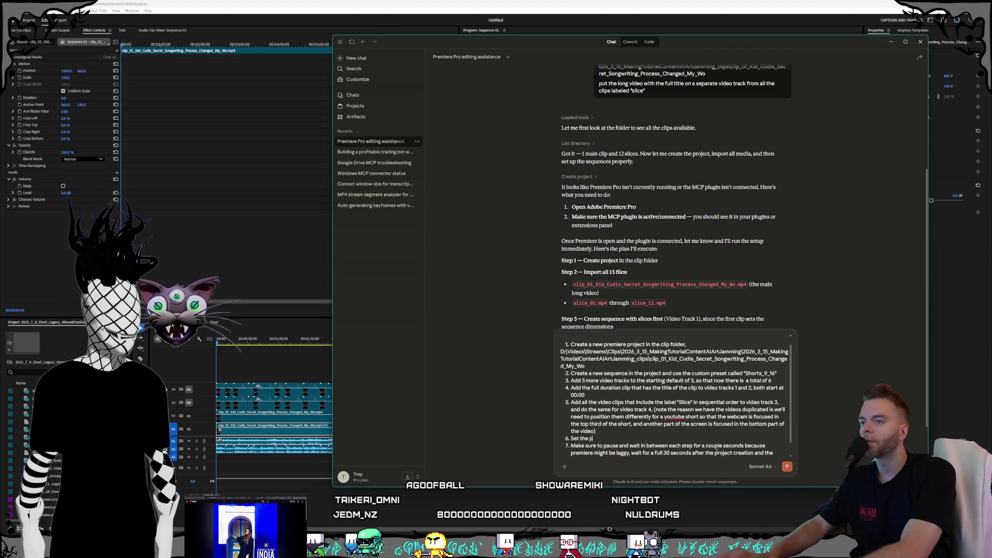
{"action": "key", "text": "BackSpace"}
{"action": "key", "text": "BackSpace"}
{"action": "key", "text": "BackSpace"}
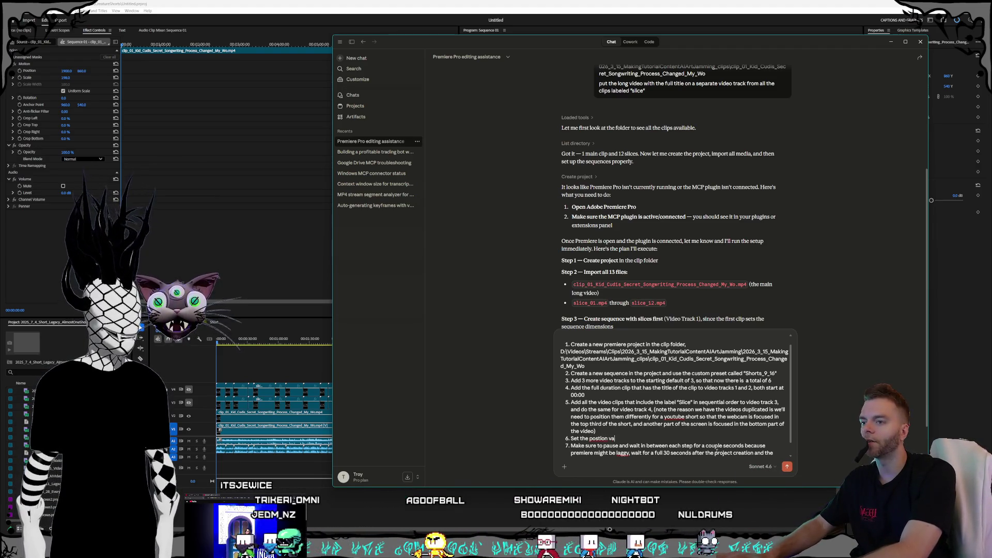
{"action": "type", "text": "ition "}
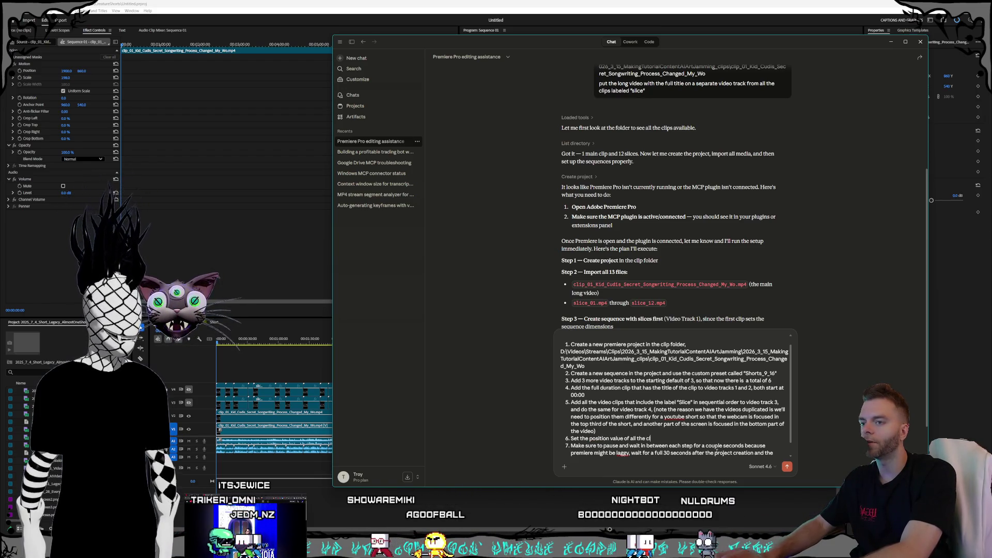
{"action": "type", "text": " in video track 4 and video track 2 to"}
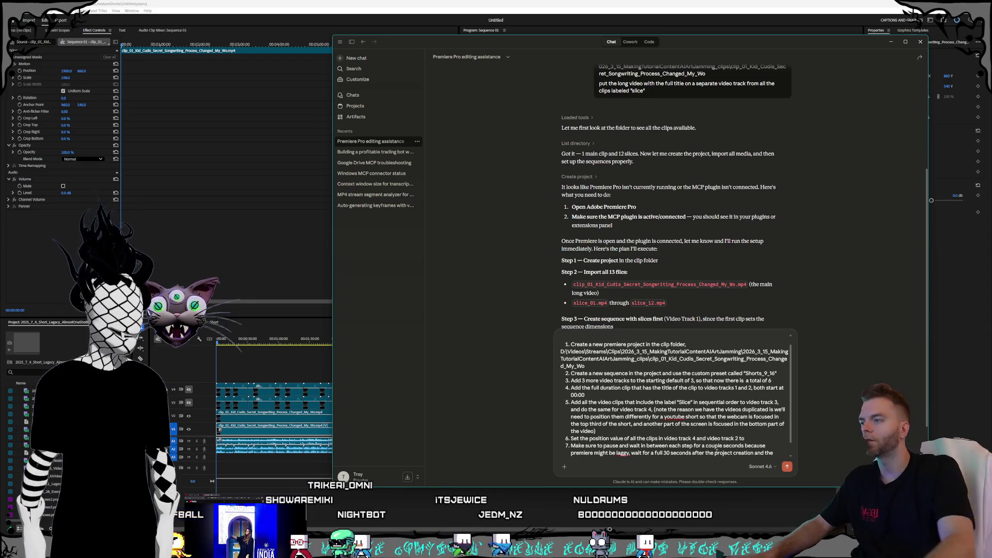
{"action": "left_click", "coordinate": [242, 422]}
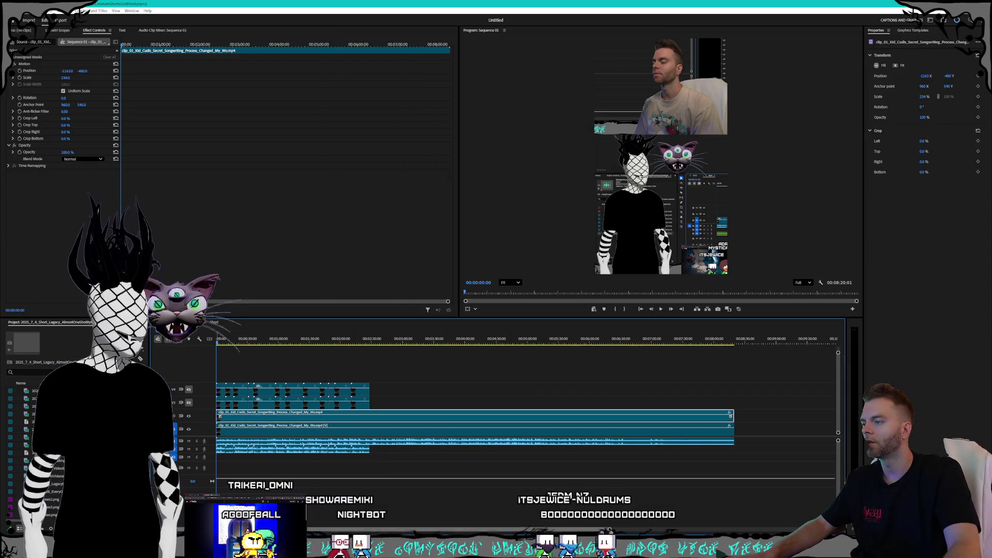
{"action": "key", "text": "alt+Tab"}
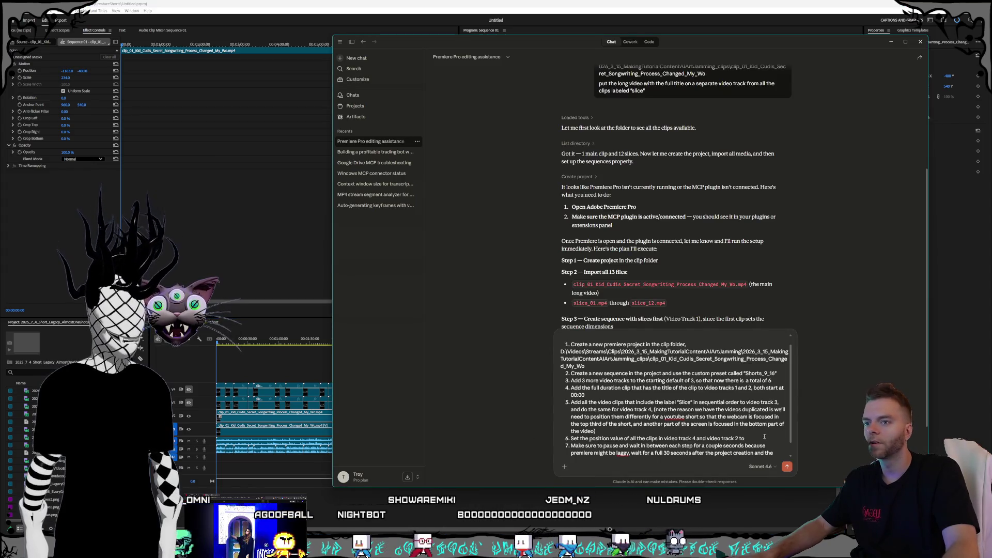
{"action": "type", "text": " -"}
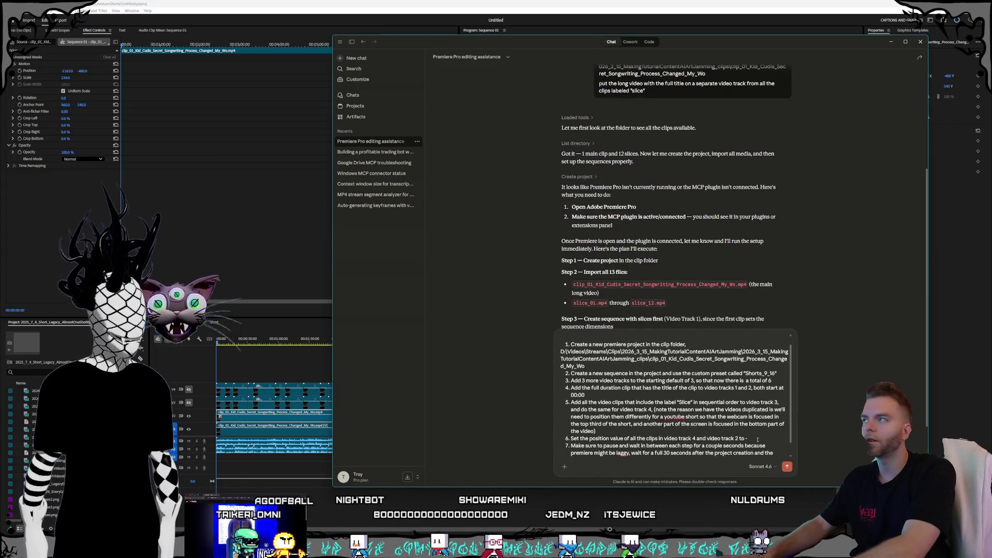
{"action": "type", "text": "11"}
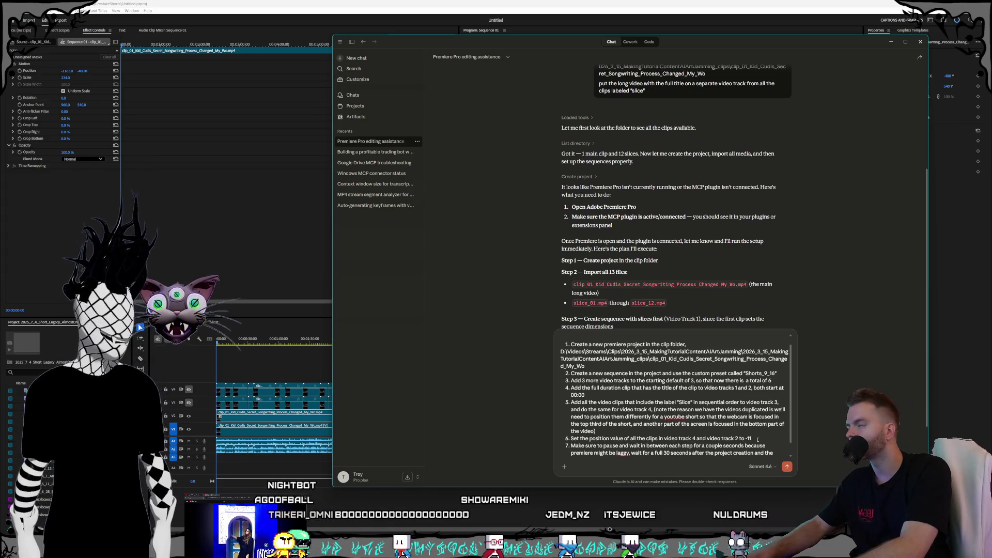
{"action": "type", "text": "63 -480"}
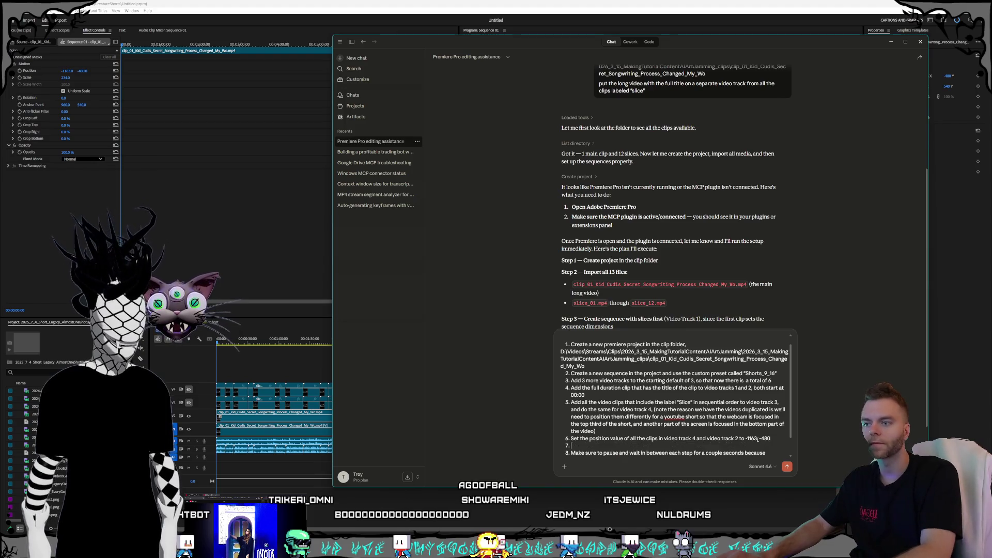
{"action": "type", "text": "Set thescale "}
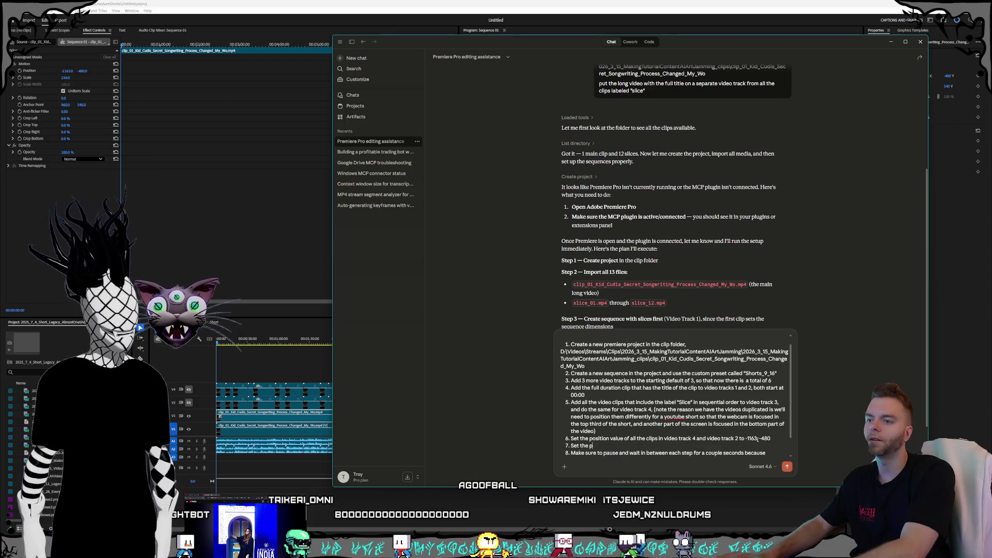
{"action": "type", "text": "val"}
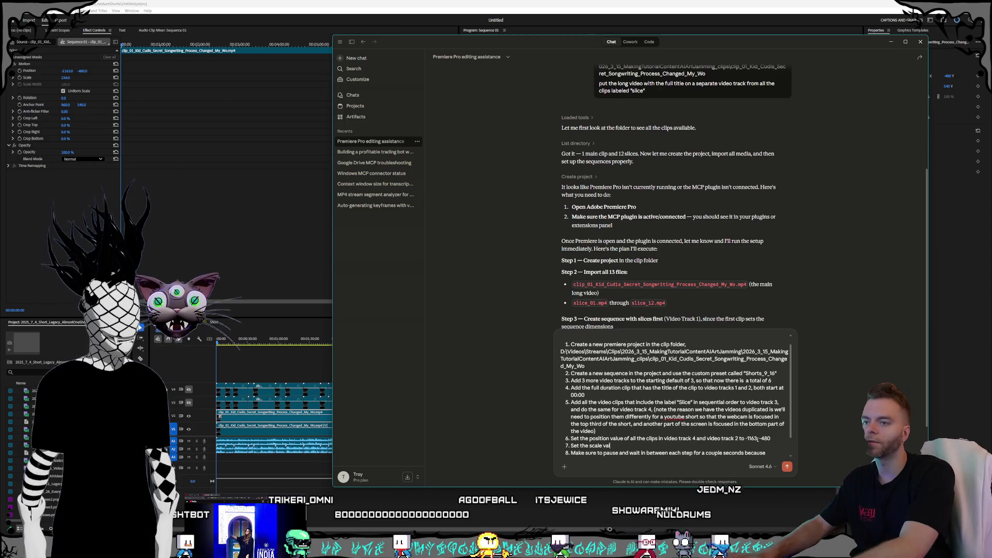
{"action": "type", "text": "ue of all the cli"}
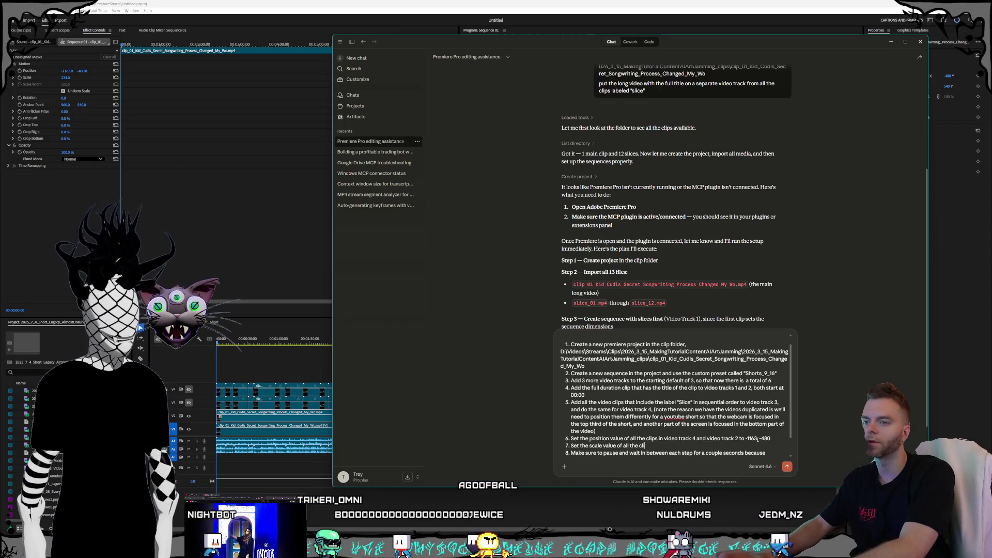
{"action": "type", "text": "ps in video t"}
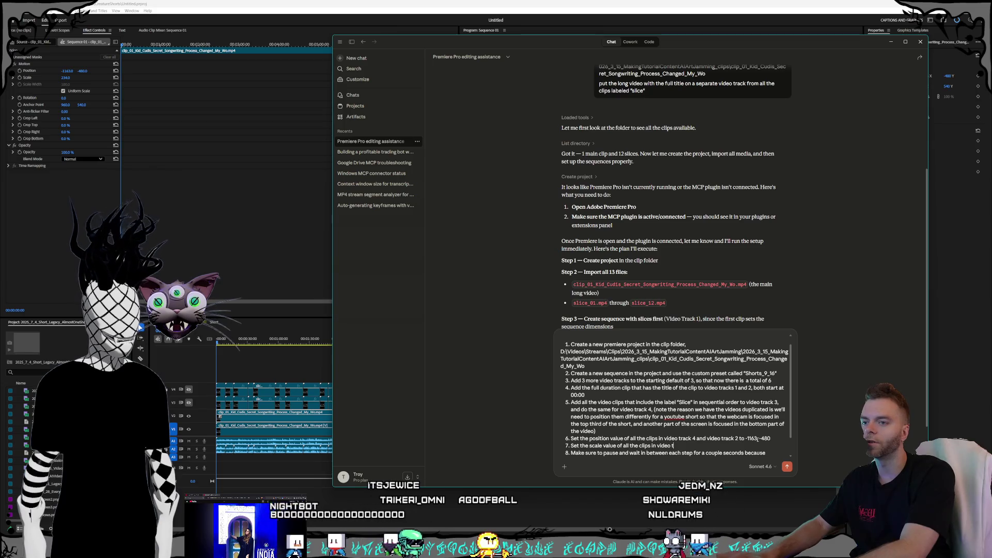
{"action": "type", "text": "rack 4 and video track 4 and video"}
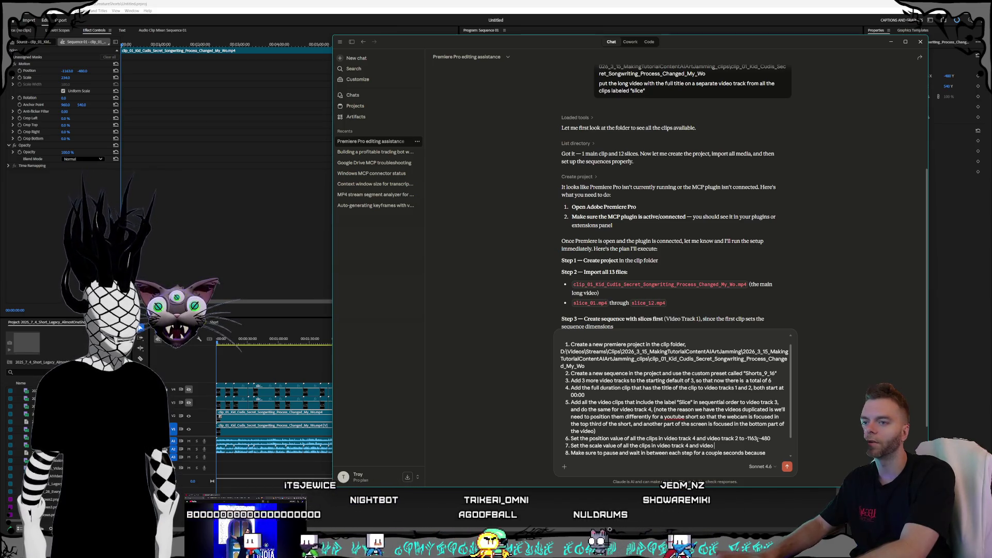
{"action": "type", "text": " track 2 "}
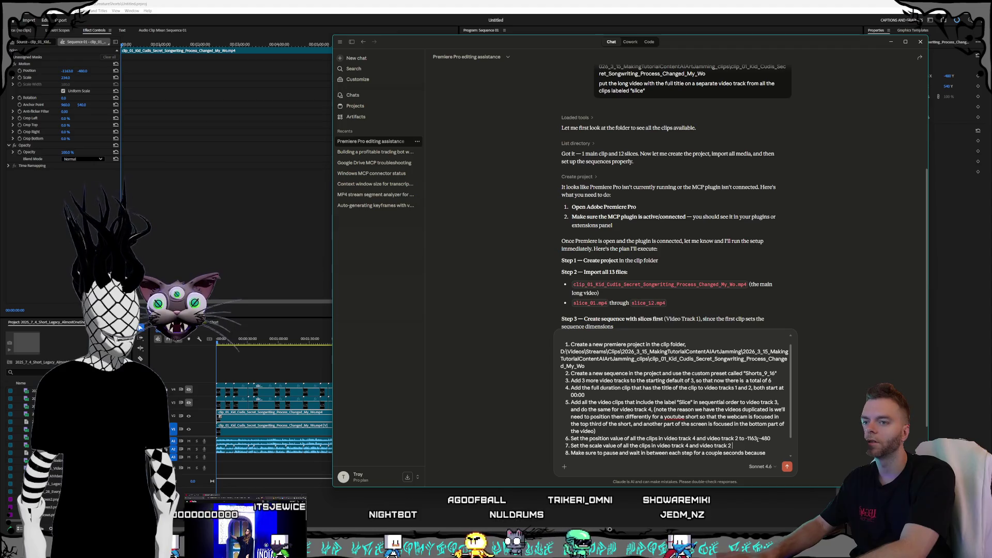
{"action": "type", "text": "to 234"}
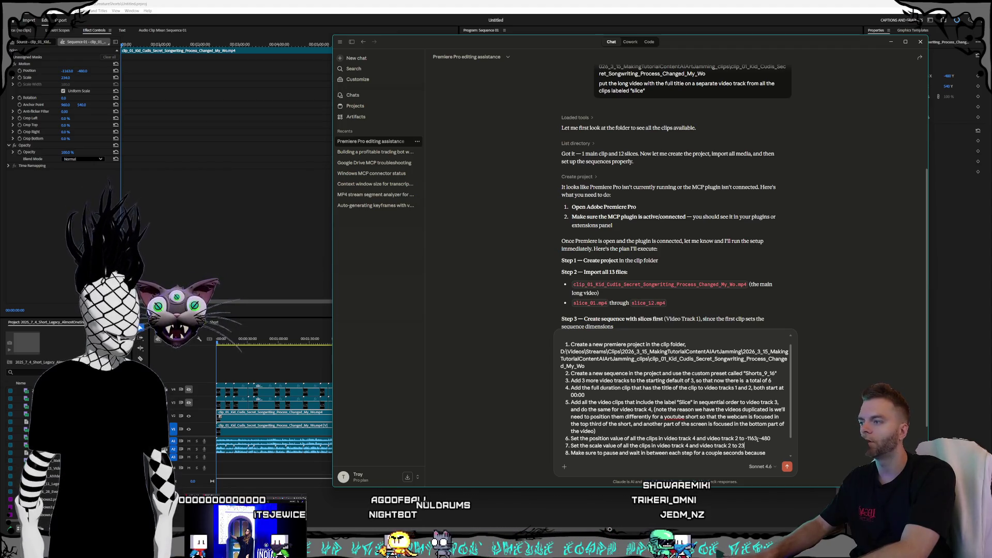
Start step 8 setting the position value of all clips on video tracks 3 and 1.
{"action": "key", "text": "Return"}
{"action": "type", "text": "Set the posi"}
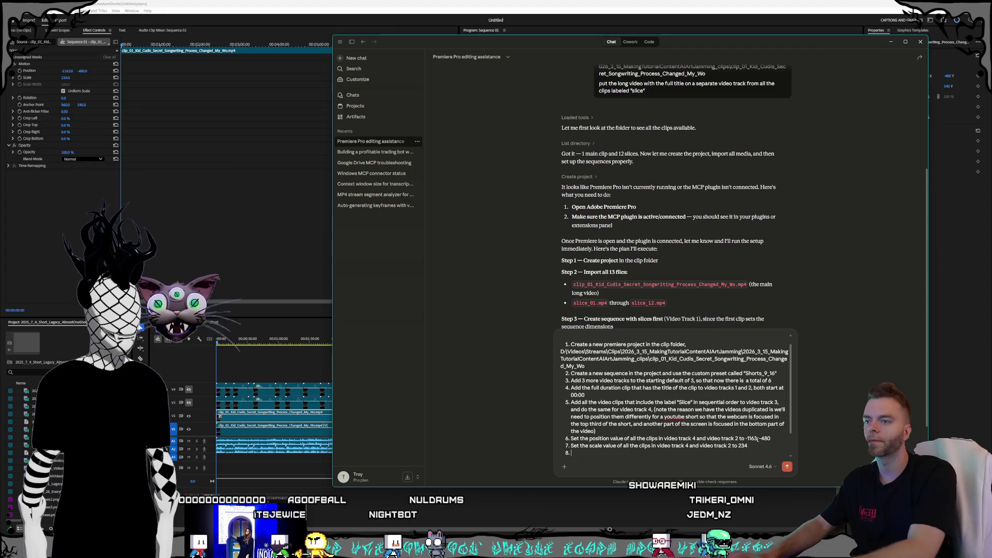
{"action": "type", "text": "tion"}
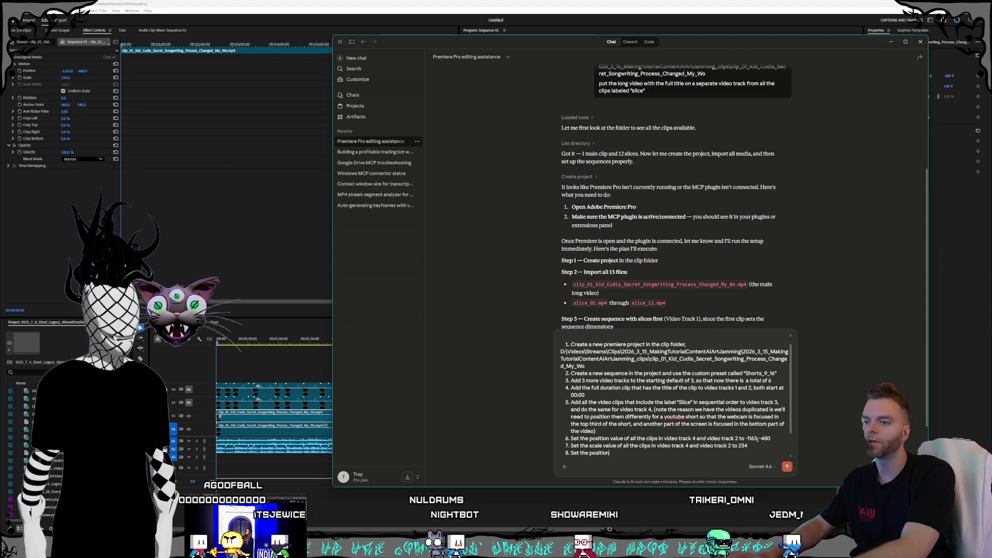
{"action": "type", "text": " value of all the clips in"}
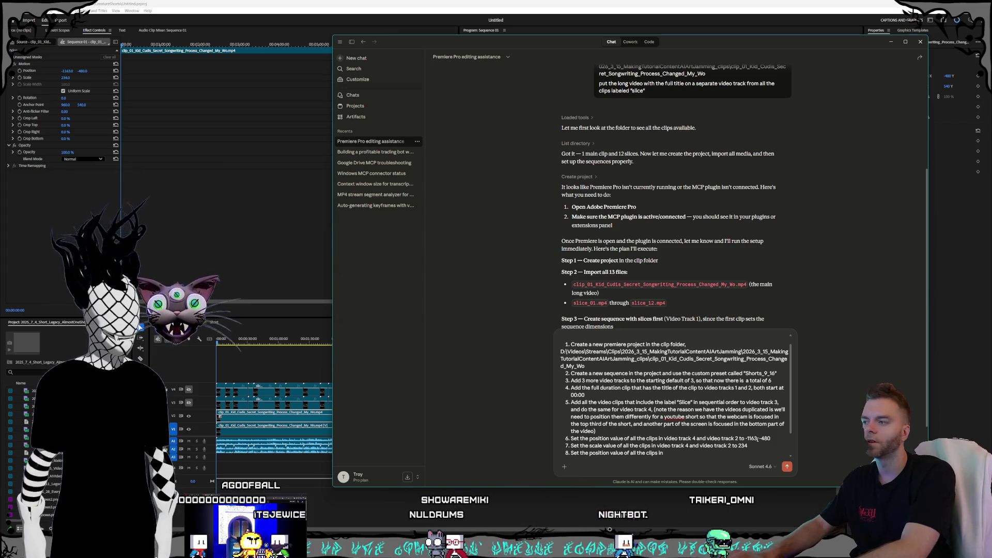
{"action": "type", "text": " video track"}
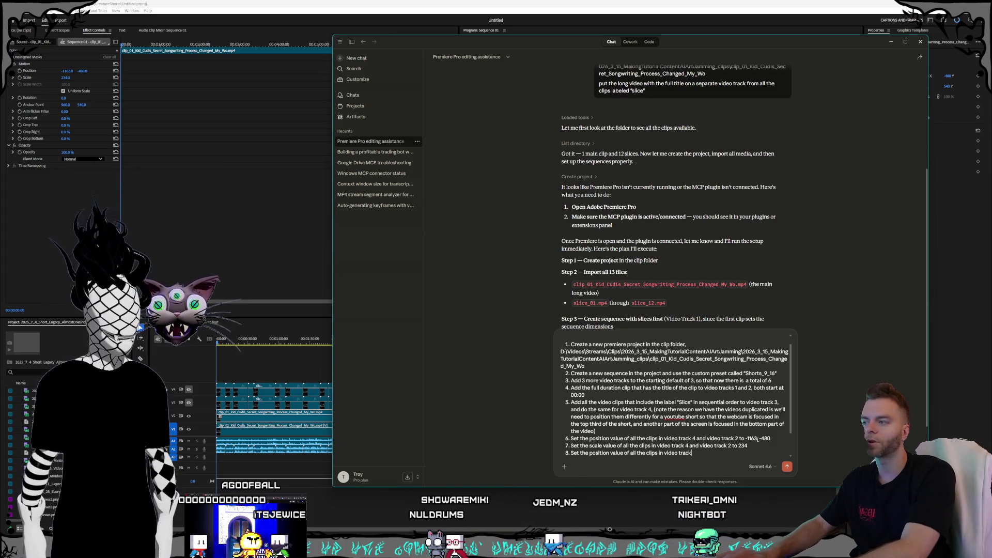
{"action": "type", "text": " 3 and video track 1 to"}
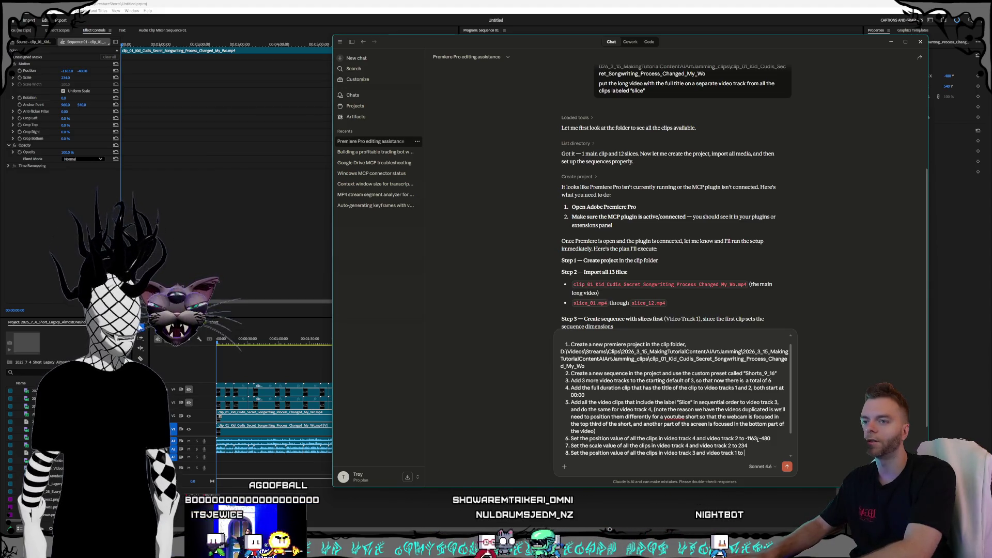
Check the V1 clip's values in Premiere, then finish step 8's position value with 1860.
{"action": "left_click", "coordinate": [261, 424]}
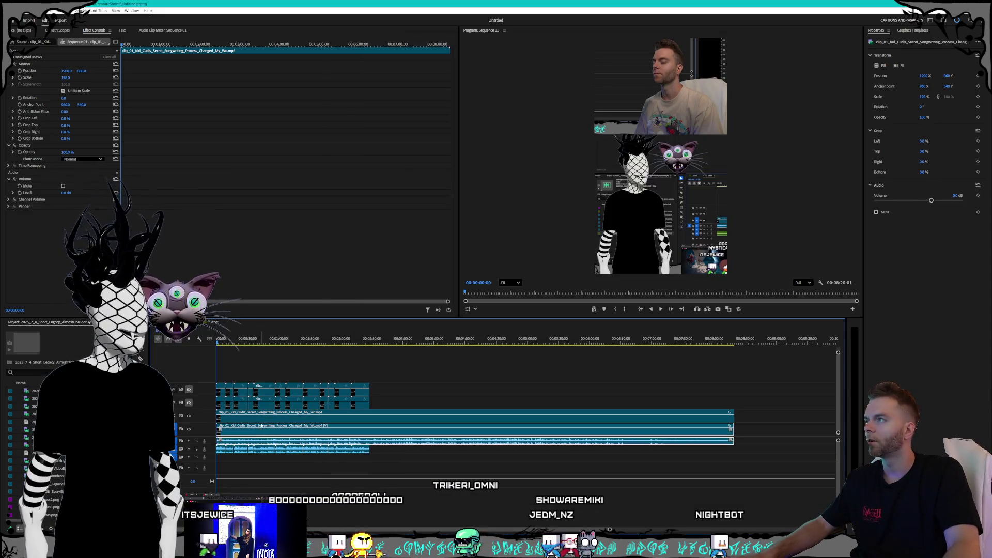
{"action": "key", "text": "alt+Tab"}
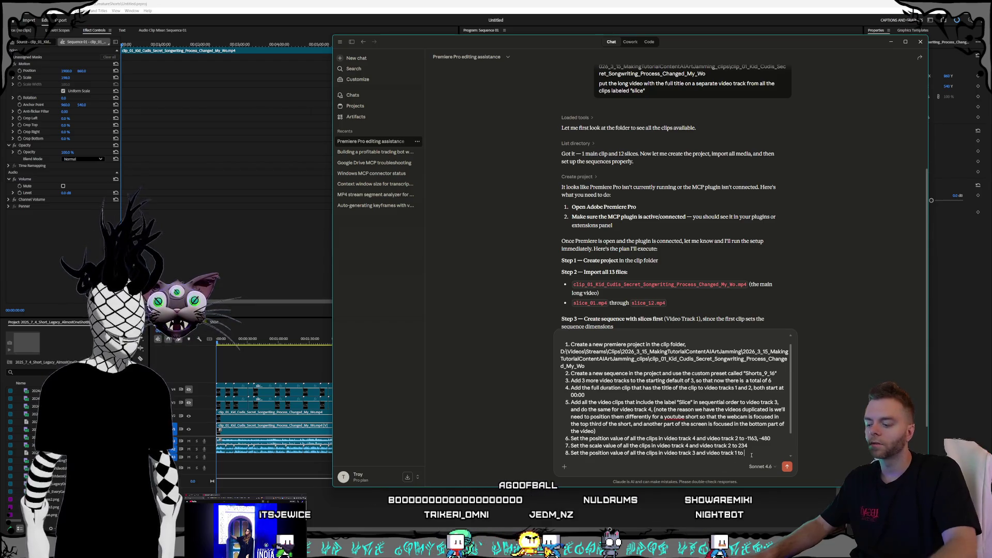
{"action": "type", "text": "1900,"}
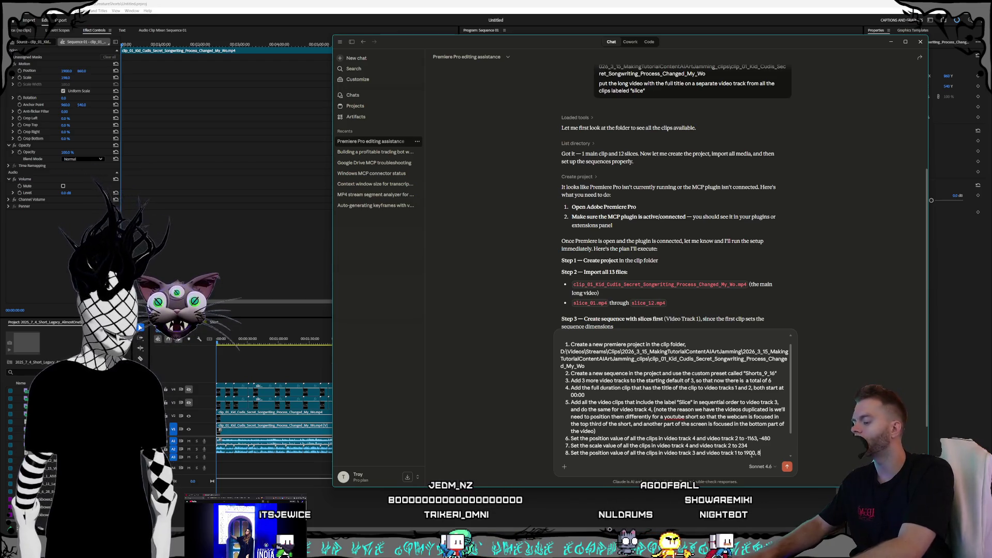
{"action": "type", "text": "860"}
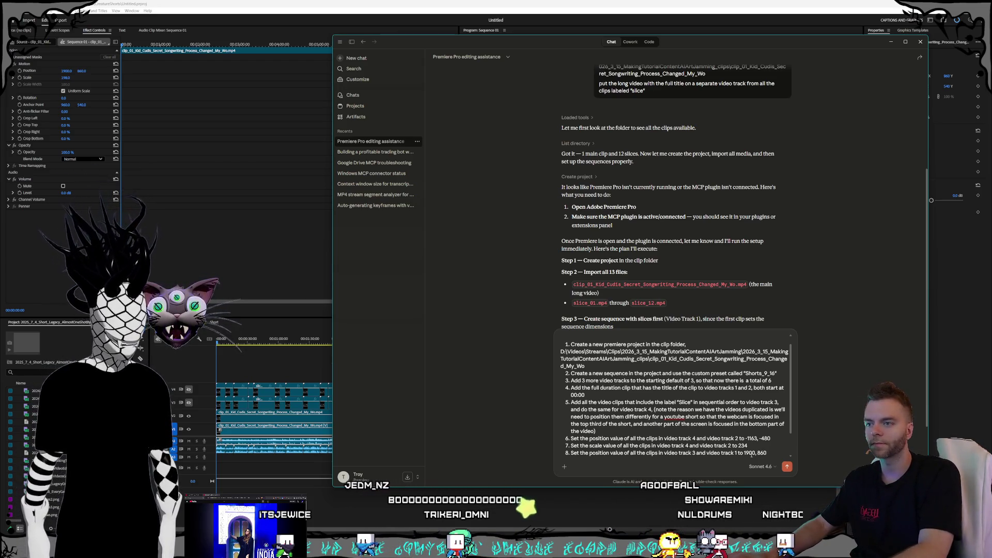
Add step 9 scaling all V3 and V1 clips to 198, then paste the final waiting step 10.
{"action": "key", "text": "shift+Return"}
{"action": "type", "text": "Set the scale"}
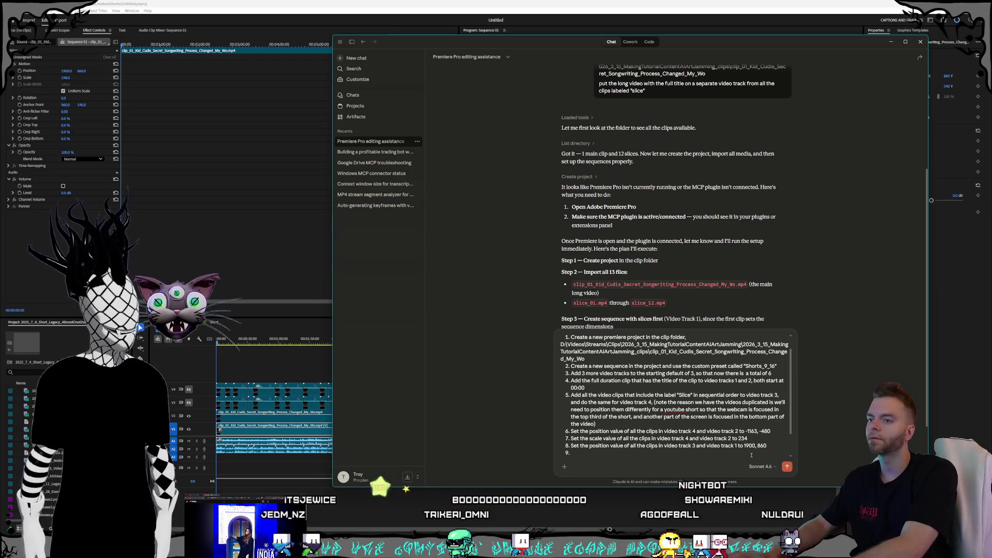
{"action": "type", "text": " val"}
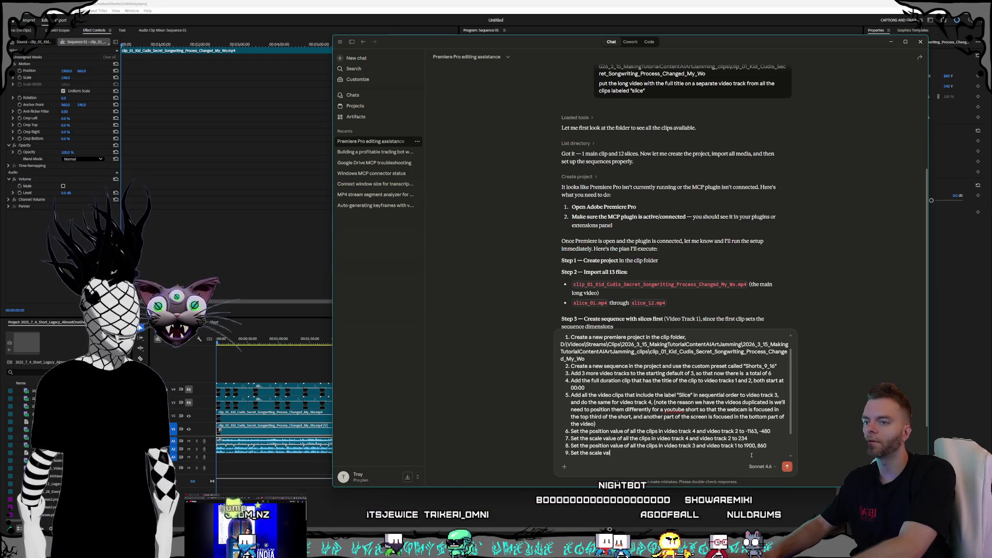
{"action": "type", "text": "ue of all the clips"}
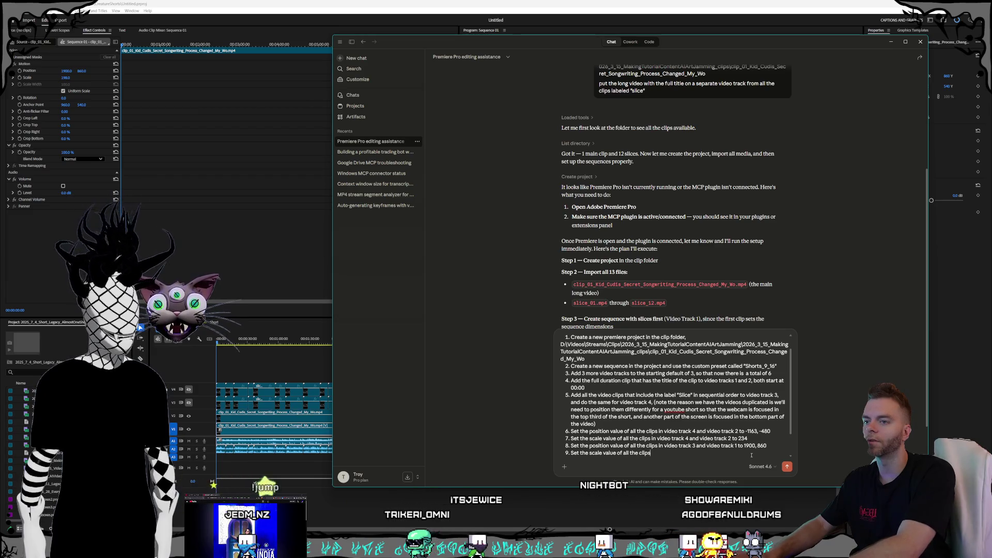
{"action": "type", "text": " in video"}
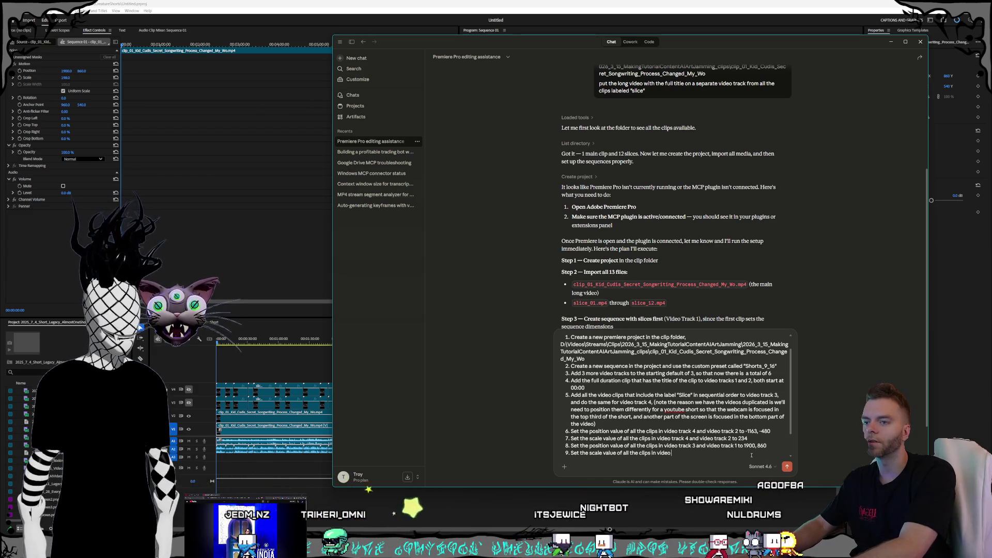
{"action": "type", "text": " track 3 and video track 1"}
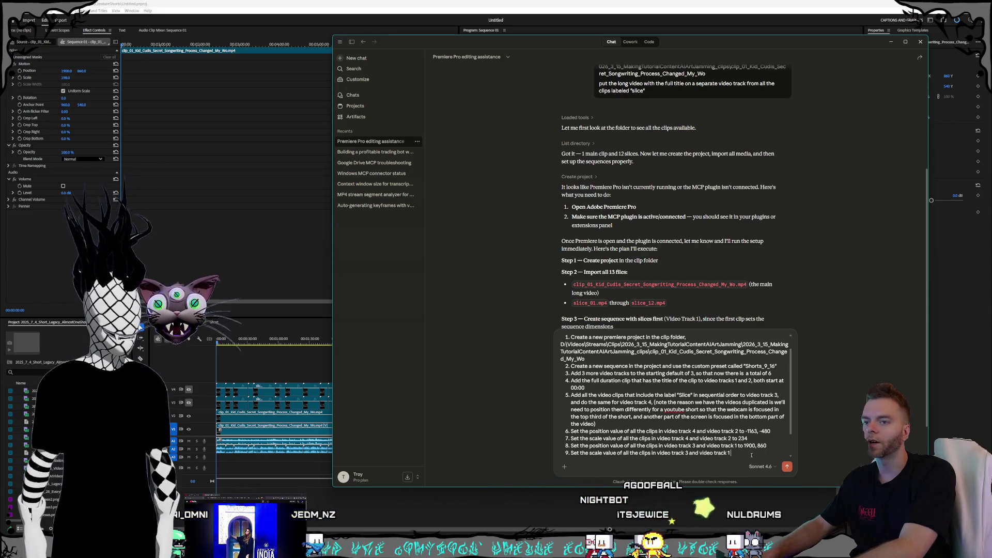
{"action": "type", "text": " to 198"}
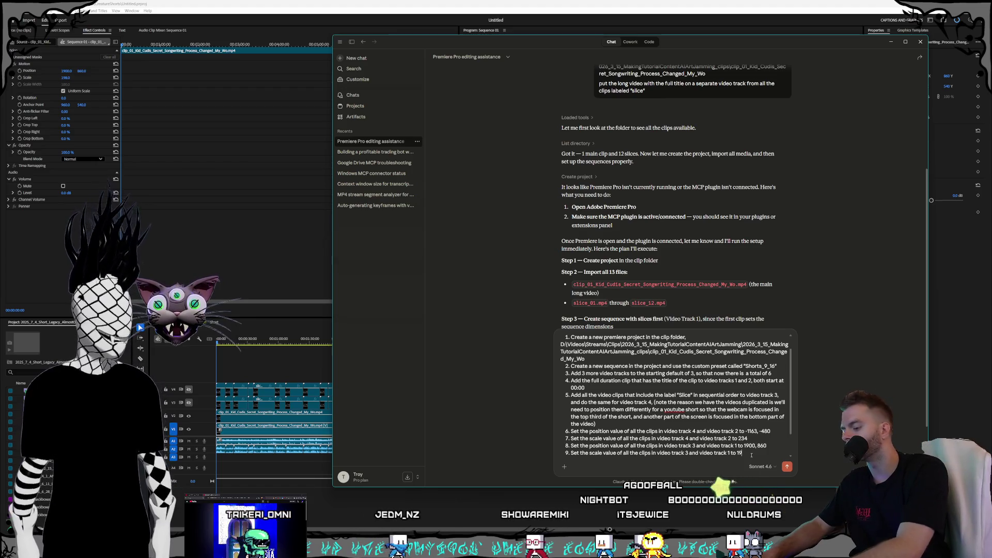
{"action": "key", "text": "shift+Return"}
{"action": "type", "text": "Make sure to pause and wait in between each step for a couple seconds because premiere might be laggy, wait for a full 30 seconds after the project creation and the sequence creation"}
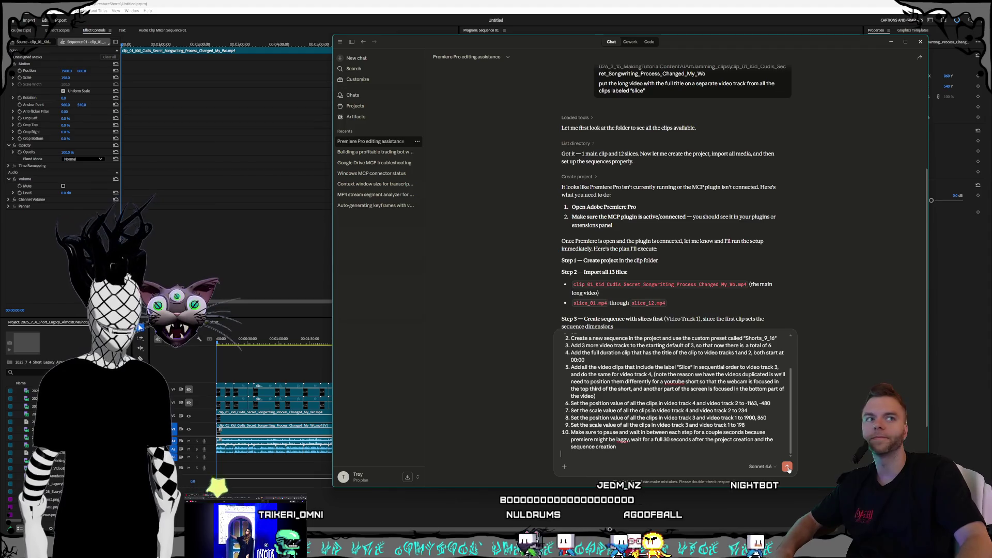
Submit the revised ten-step Premiere sequence plan to Claude.
{"action": "left_click", "coordinate": [788, 467]}
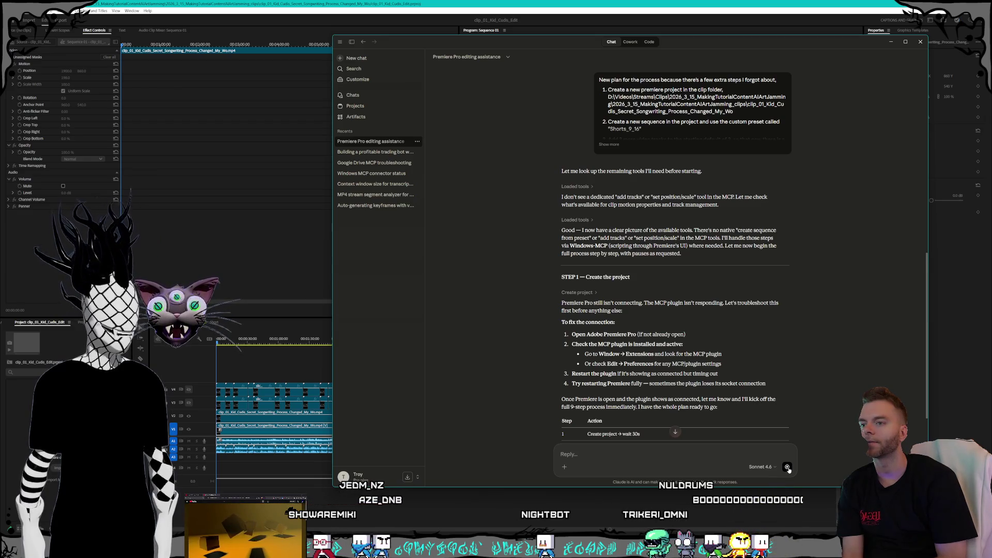
Stop Claude's reply about the unresponsive MCP plugin, review its step table, and start a reply.
{"action": "left_click", "coordinate": [788, 467]}
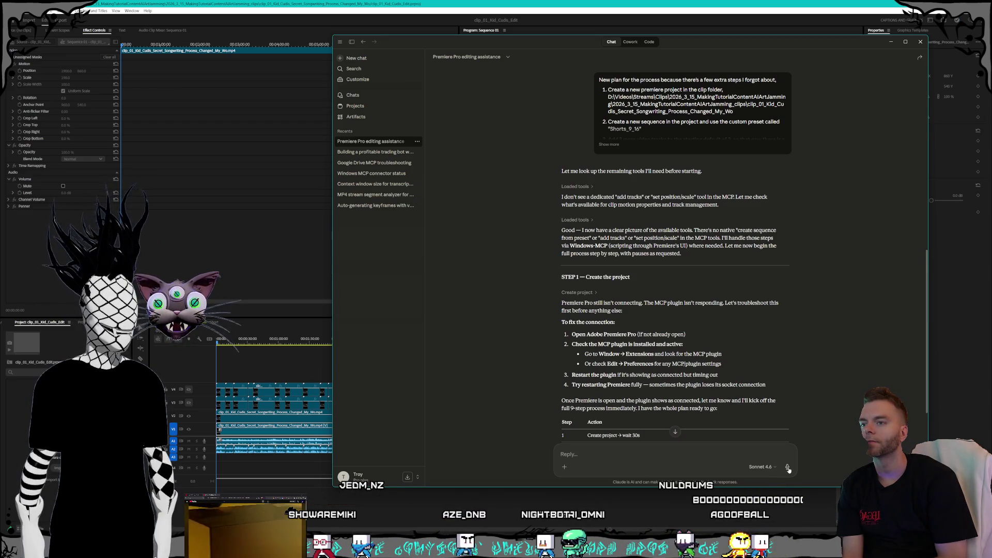
{"action": "scroll", "coordinate": [775, 327], "scroll_direction": "down", "scroll_amount": 3}
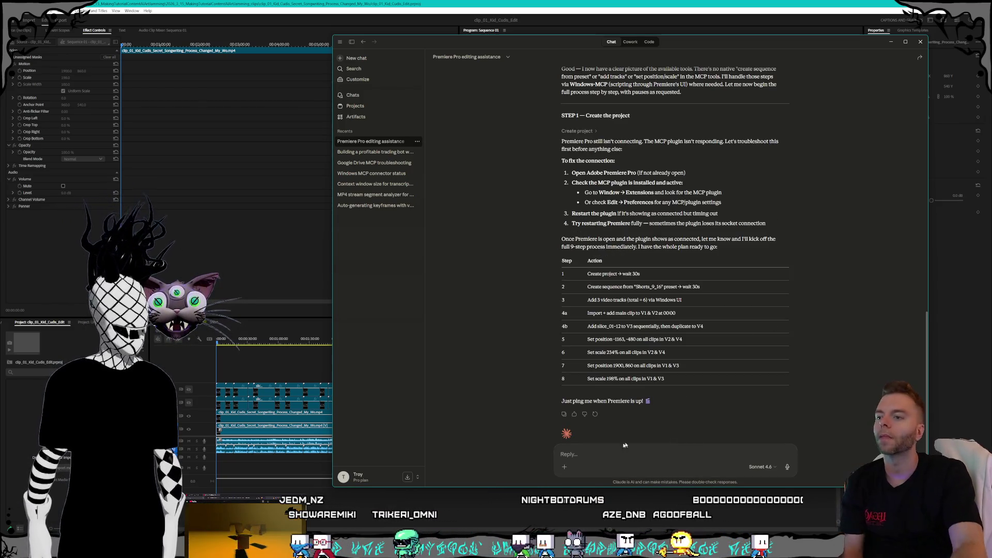
{"action": "left_click", "coordinate": [613, 453]}
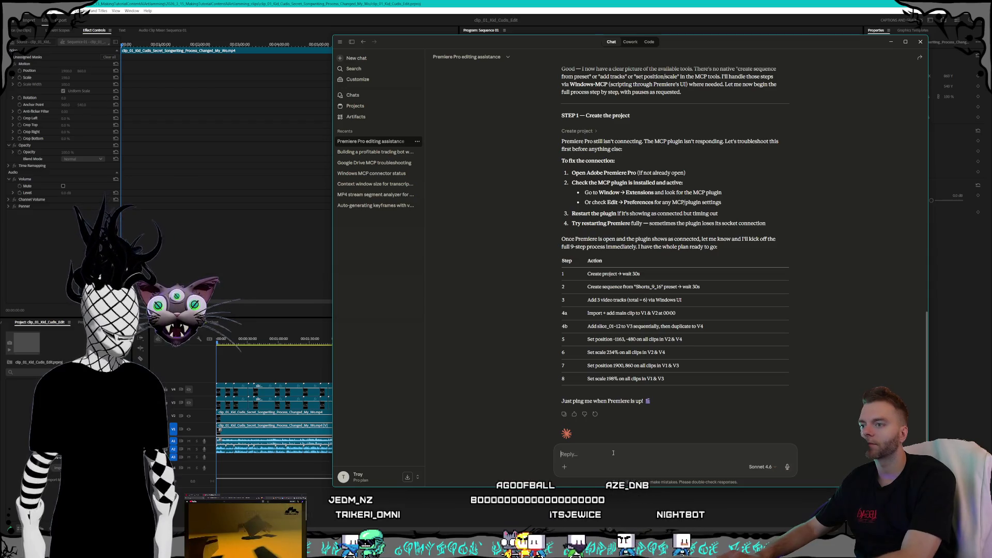
Point out Claude just created a project and ask whether Premiere is really not responding, after checking Connectors.
{"action": "type", "text": "you just successfully cr"}
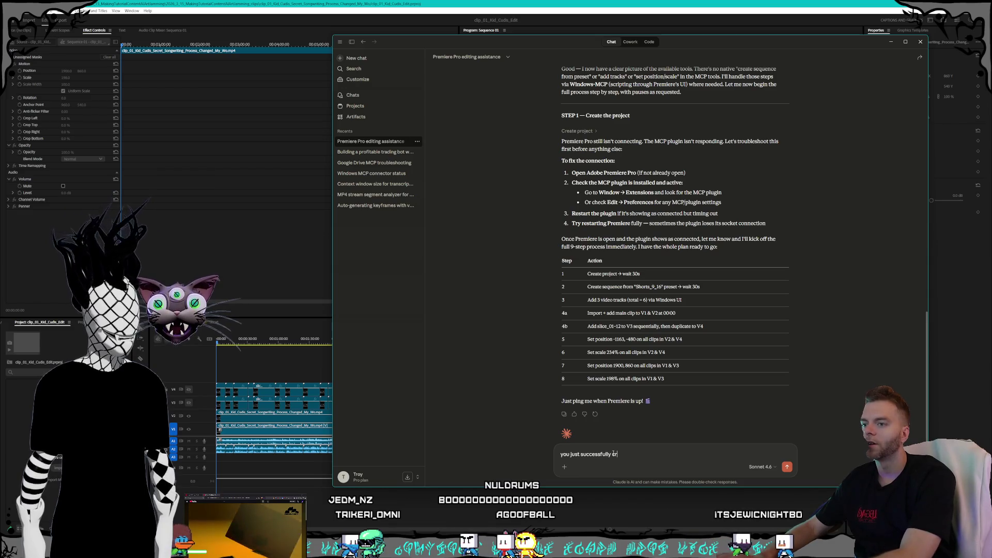
{"action": "left_click", "coordinate": [565, 467]}
{"action": "mouse_move", "coordinate": [582, 418]}
{"action": "mouse_move", "coordinate": [657, 382]}
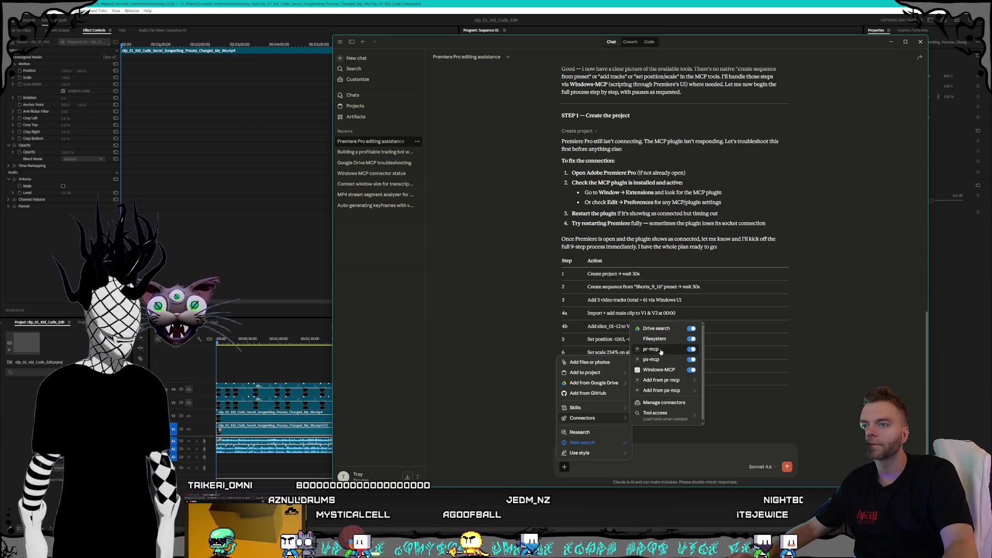
{"action": "left_click", "coordinate": [656, 454]}
{"action": "type", "text": "you just successfully created a new p"}
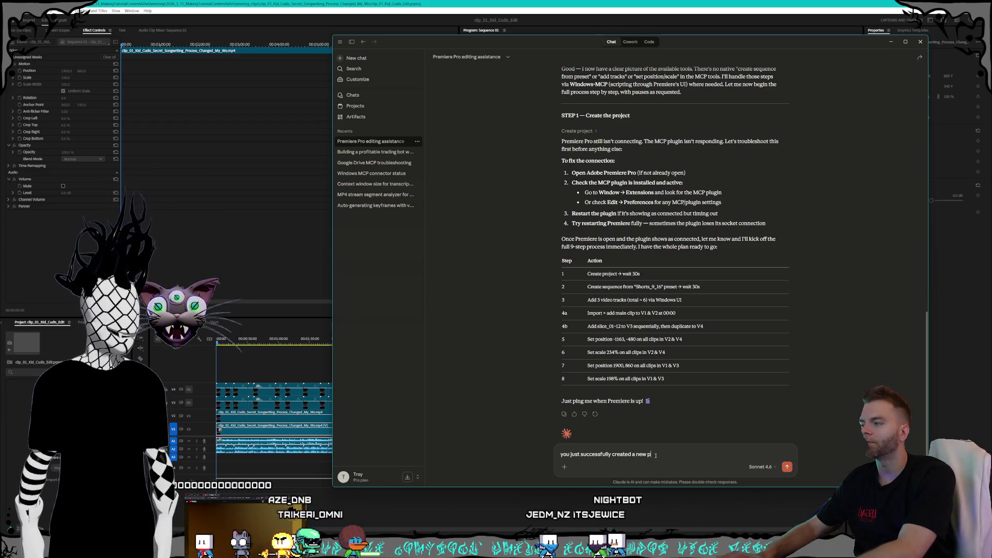
{"action": "type", "text": "roject, are"}
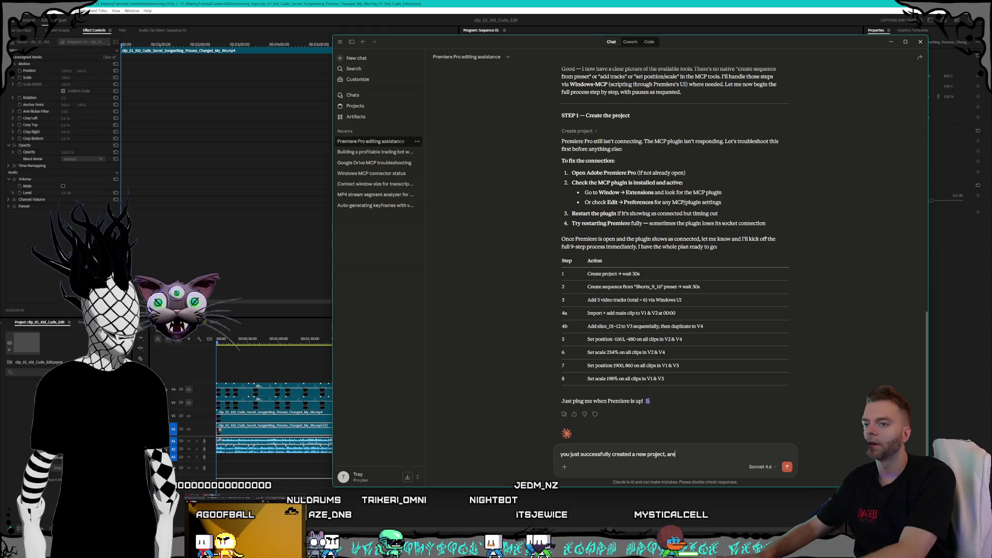
{"action": "type", "text": "ts not r"}
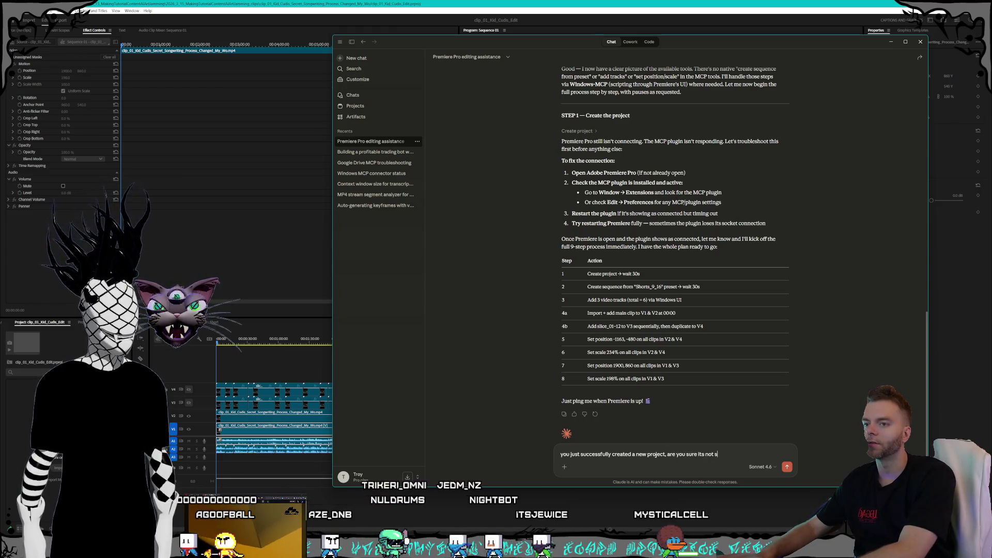
{"action": "type", "text": "esponding?"}
{"action": "key", "text": "Return"}
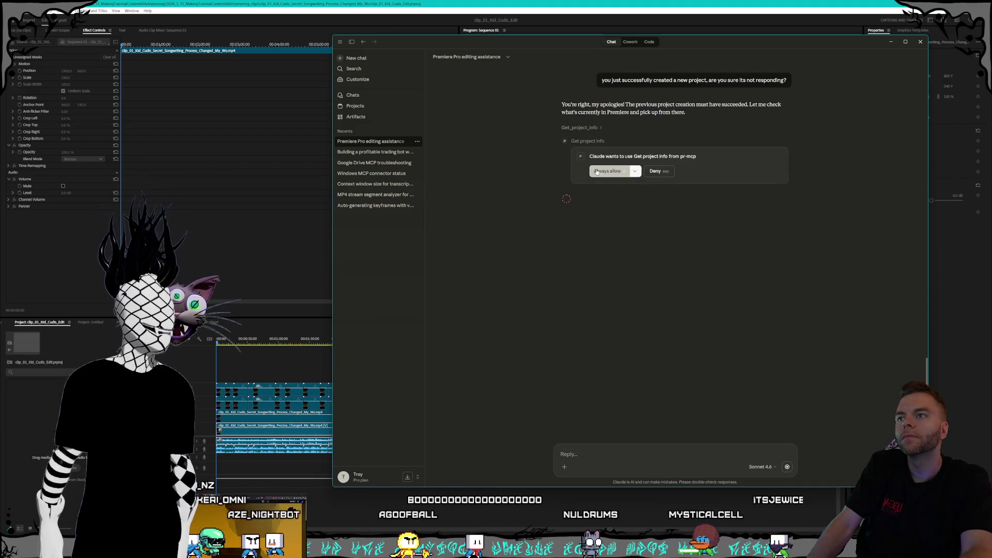
Always allow Get project info and Import media so Claude imports the 13 clips, then switch to Premiere.
{"action": "left_click", "coordinate": [596, 171]}
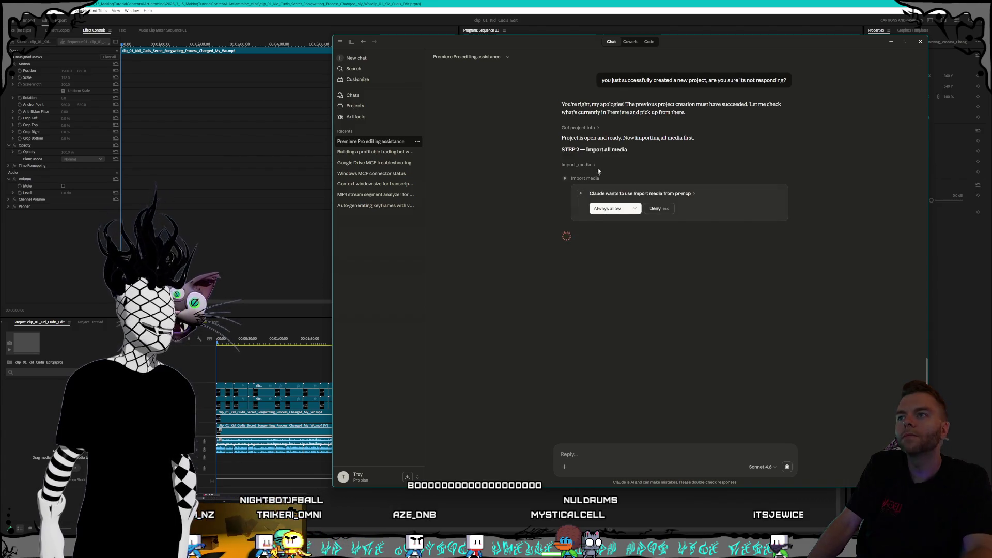
{"action": "left_click", "coordinate": [594, 208]}
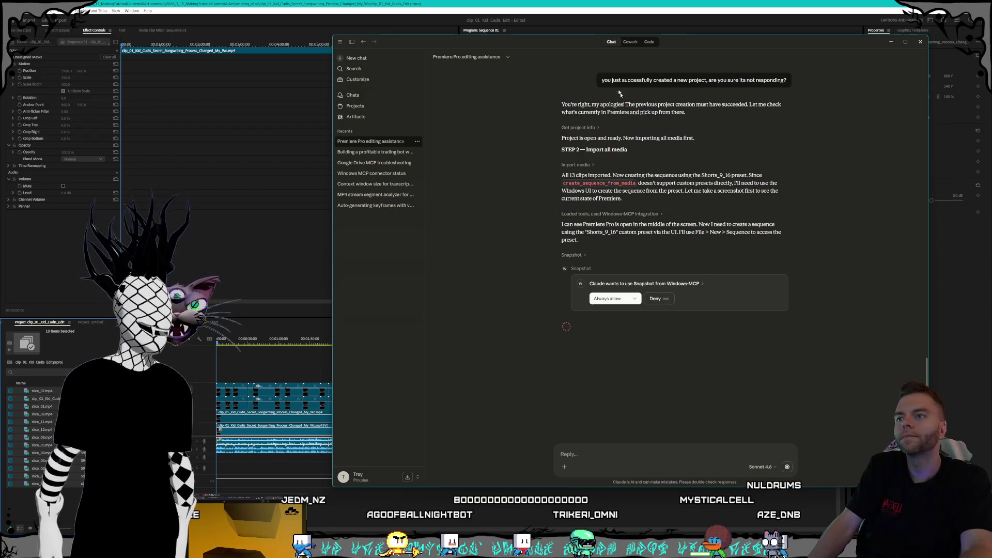
{"action": "key", "text": "alt+Tab"}
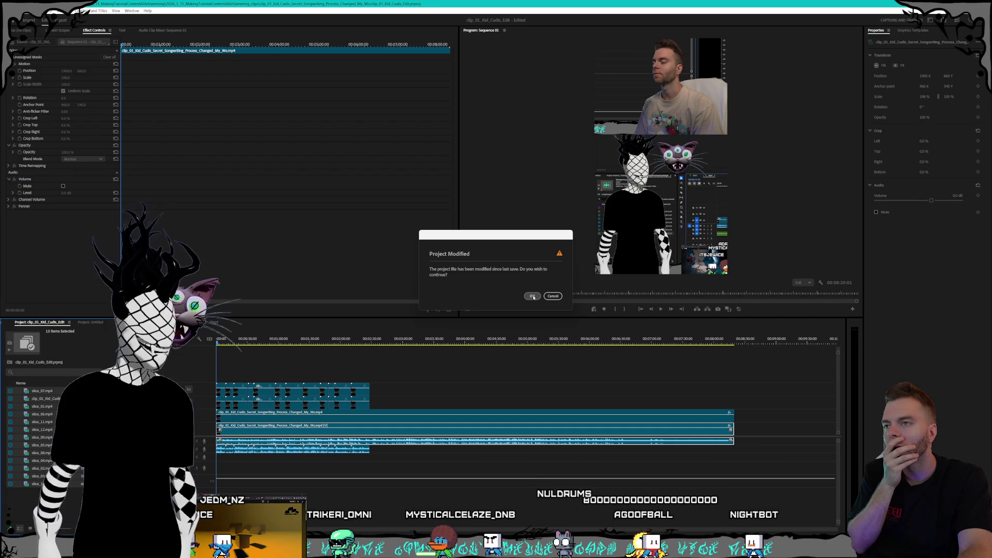
Dismiss the Project Modified and Project Save Error warnings and refocus the Premiere workspace.
{"action": "left_click", "coordinate": [533, 296]}
{"action": "left_click", "coordinate": [552, 313]}
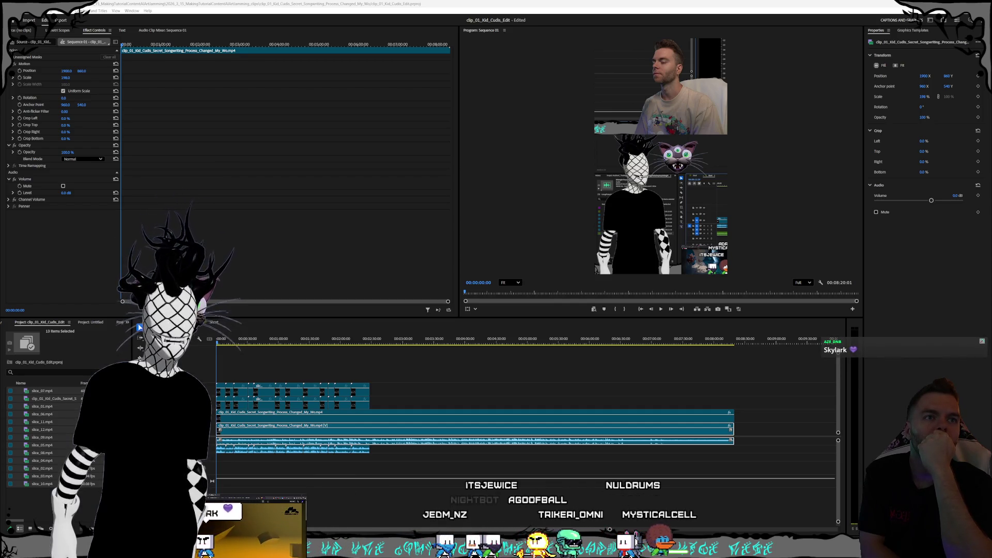
{"action": "left_click", "coordinate": [330, 204]}
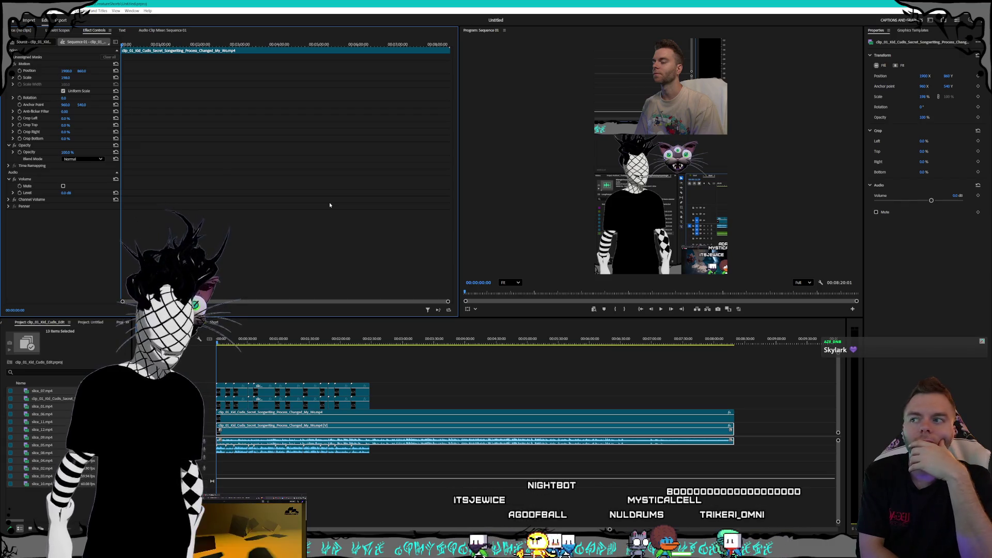
Move the playhead to 00:02:25:03 and bring up the File menu.
{"action": "left_click", "coordinate": [217, 43]}
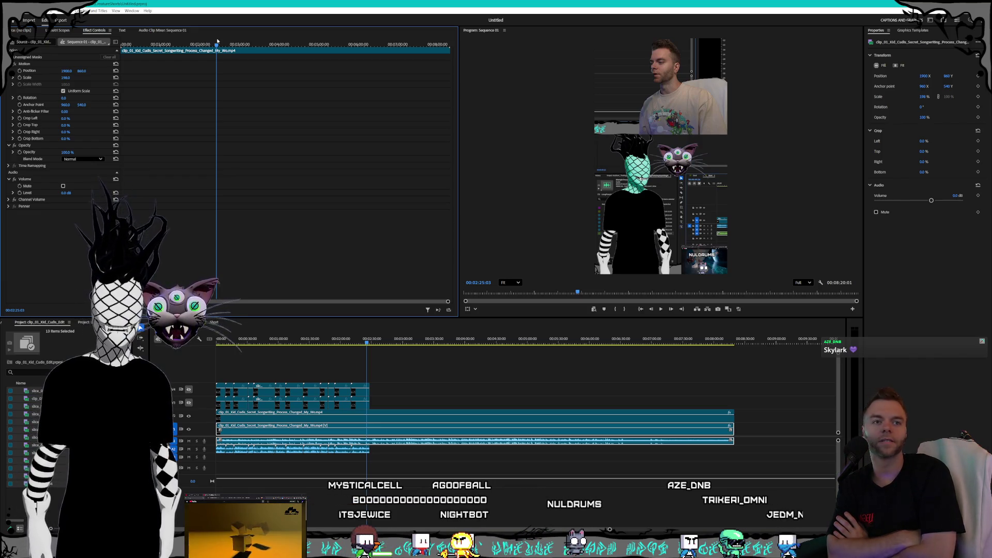
{"action": "key", "text": "alt+f"}
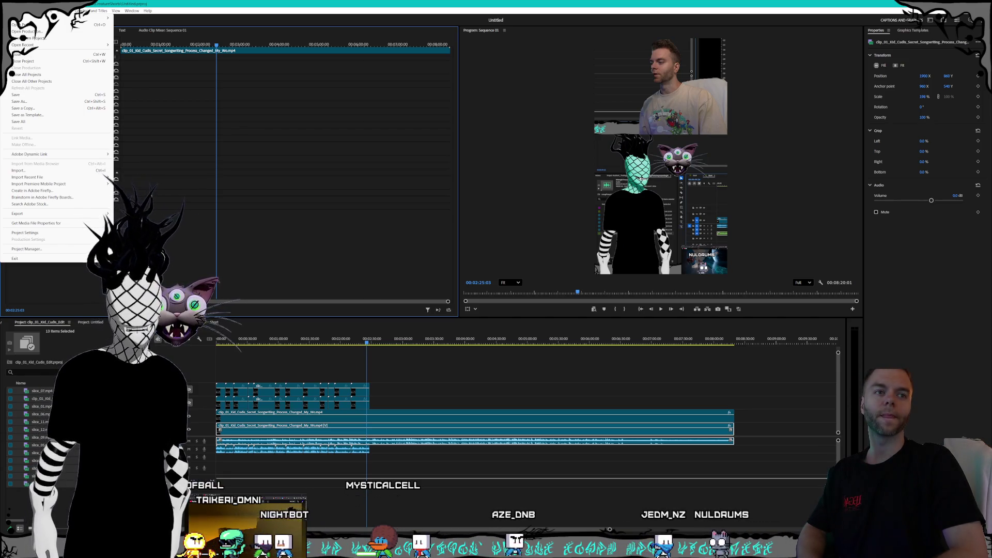
Choose File > New > Sequence to show the presets, including custom Shorts_9_16 at 1080×1920, 30 fps.
{"action": "mouse_move", "coordinate": [62, 18]}
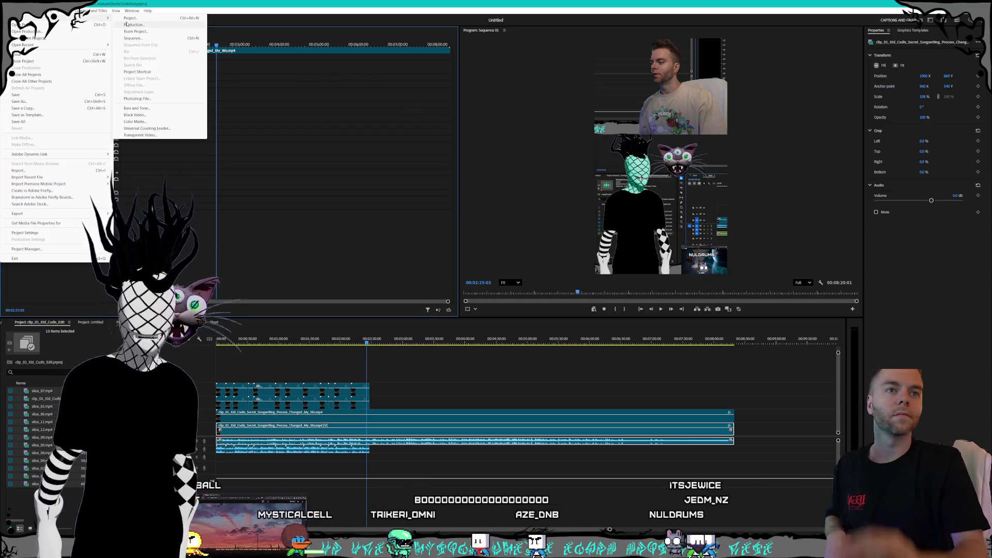
{"action": "left_click", "coordinate": [158, 38]}
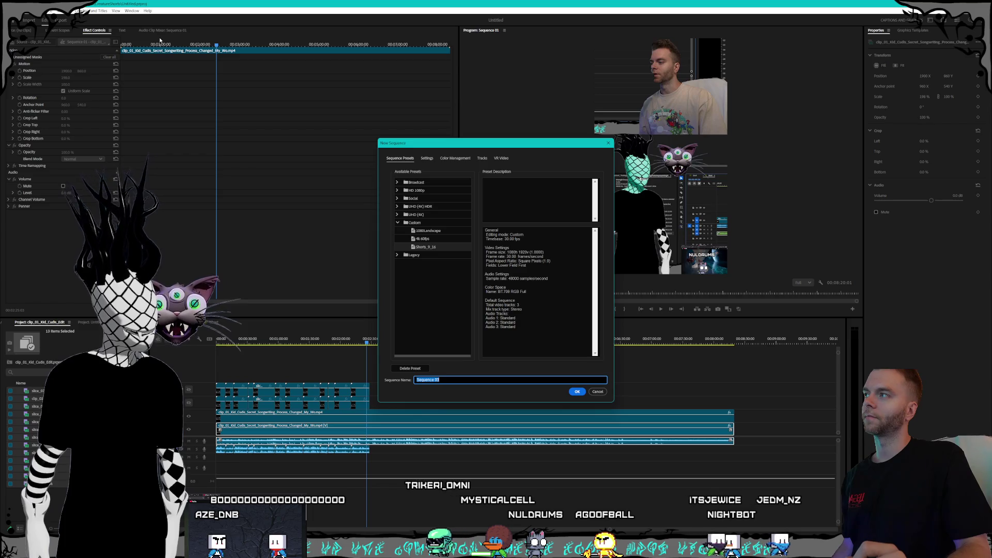
Cancel the New Sequence dialog after moving it aside, then open the Untitled project's context menu.
{"action": "key", "text": "Tab"}
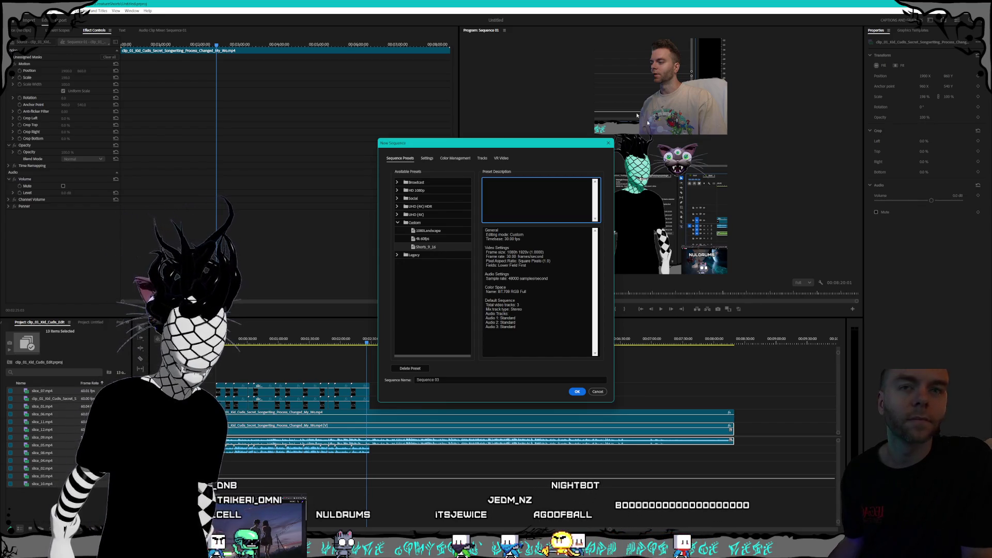
{"action": "left_click_drag", "start_coordinate": [518, 146], "coordinate": [503, 134]}
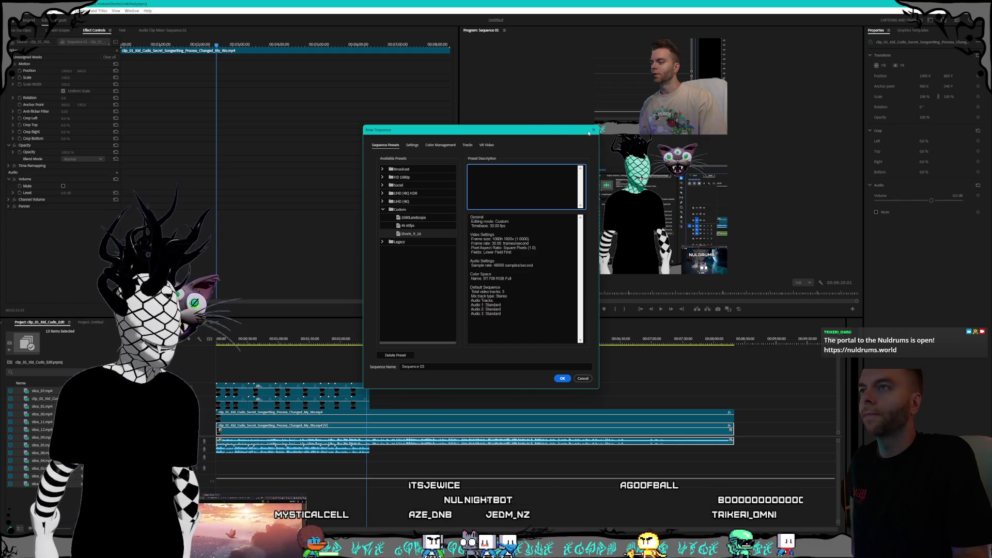
{"action": "key", "text": "Escape"}
{"action": "right_click", "coordinate": [92, 322]}
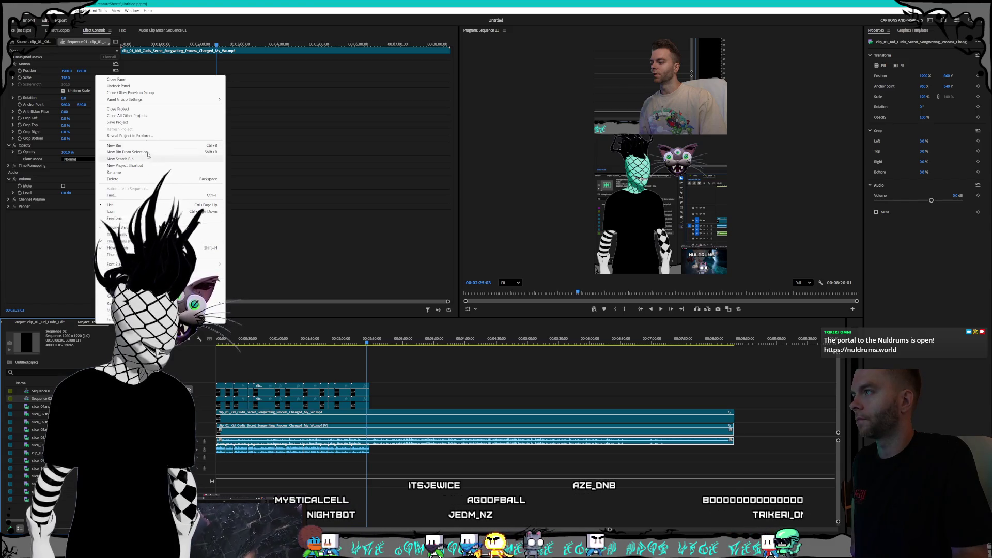
Close the Untitled project and the Short sequence, then bring the Claude chat over Premiere.
{"action": "left_click", "coordinate": [146, 109]}
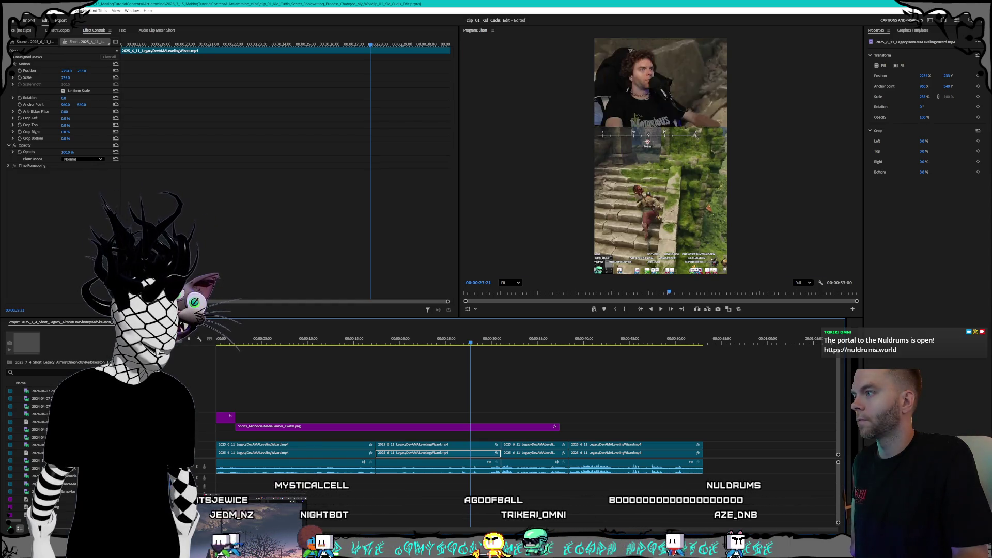
{"action": "key", "text": "ctrl+w"}
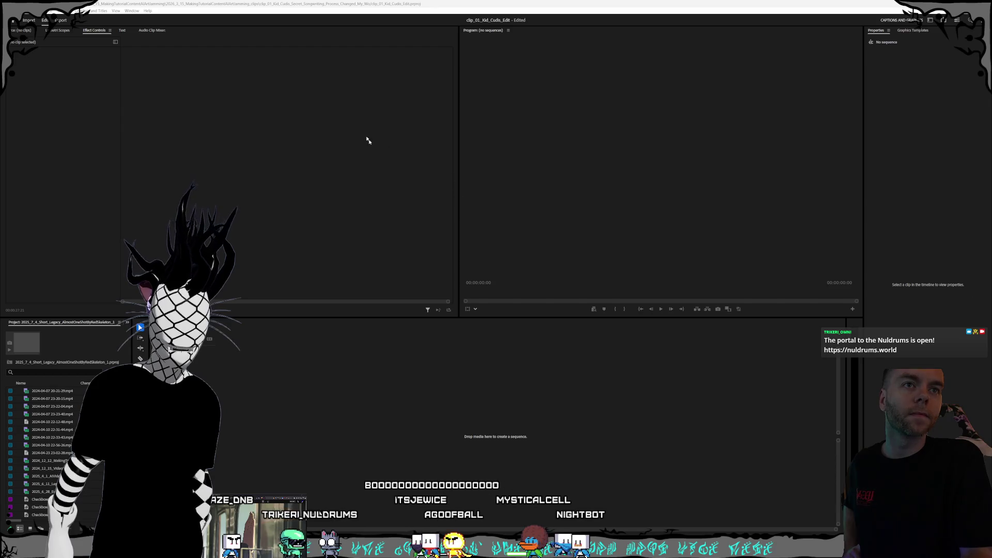
{"action": "left_click", "coordinate": [341, 2]}
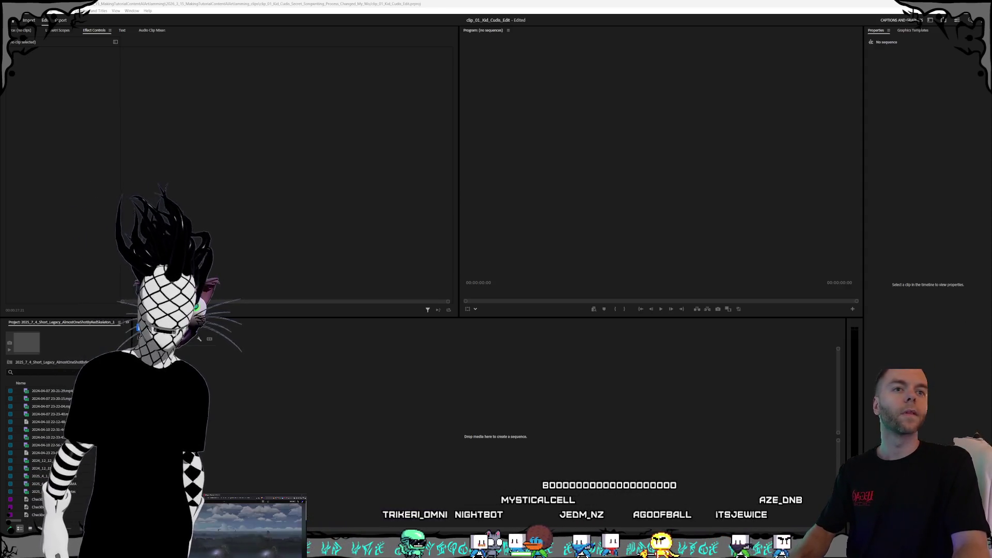
{"action": "key", "text": "alt+Tab"}
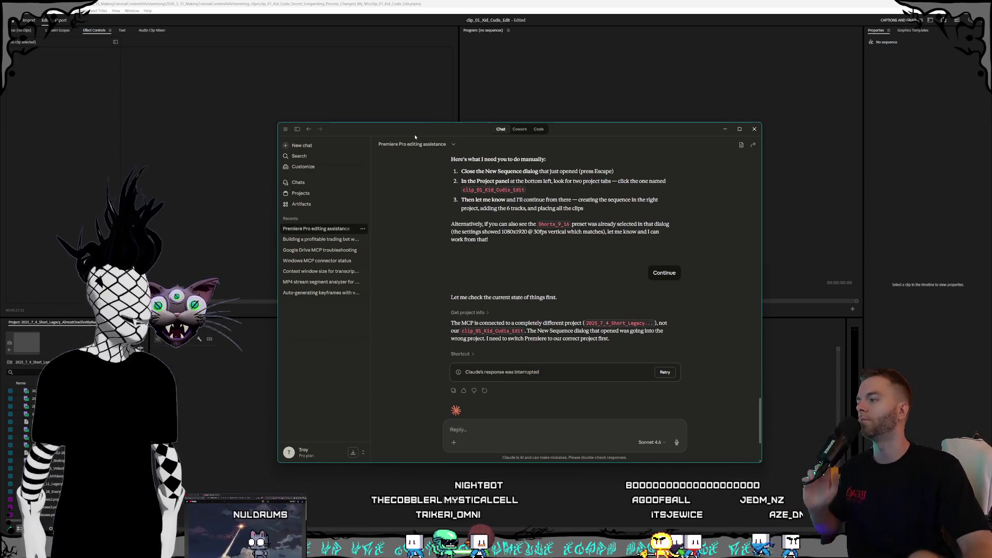
Enlarge the Claude window and start a new Claude Code session in Auto accept edits mode.
{"action": "left_click_drag", "start_coordinate": [278, 123], "coordinate": [239, 88]}
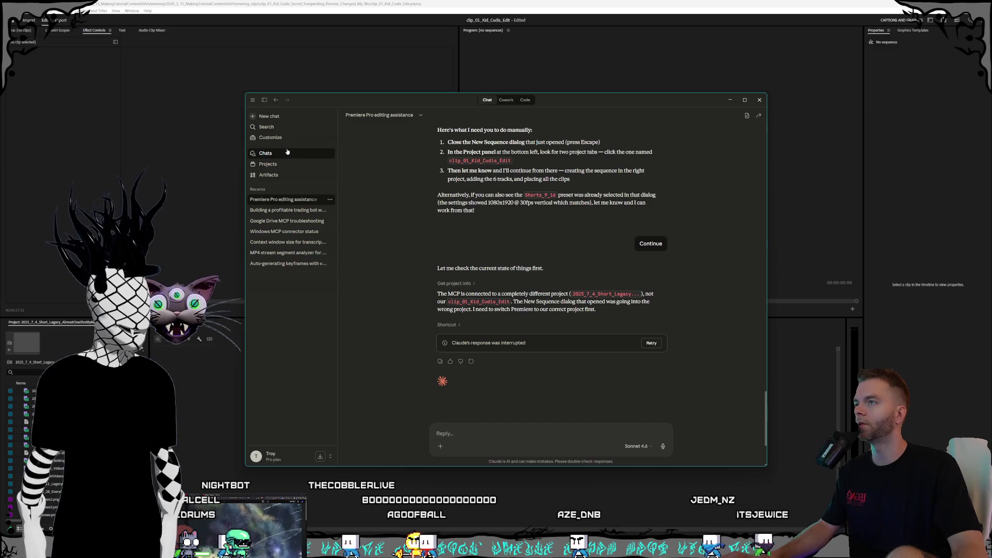
{"action": "left_click_drag", "start_coordinate": [525, 111], "coordinate": [508, 99]}
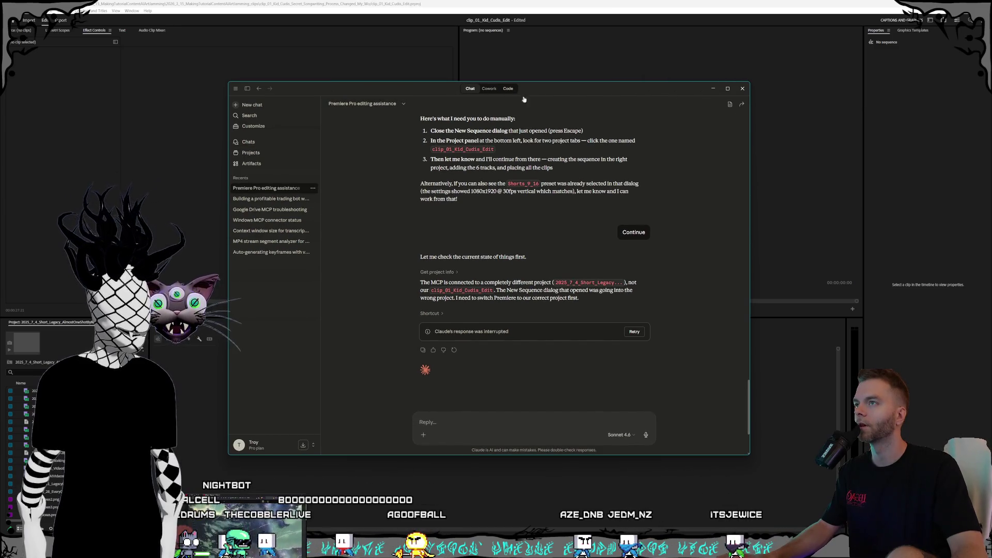
{"action": "left_click", "coordinate": [508, 88]}
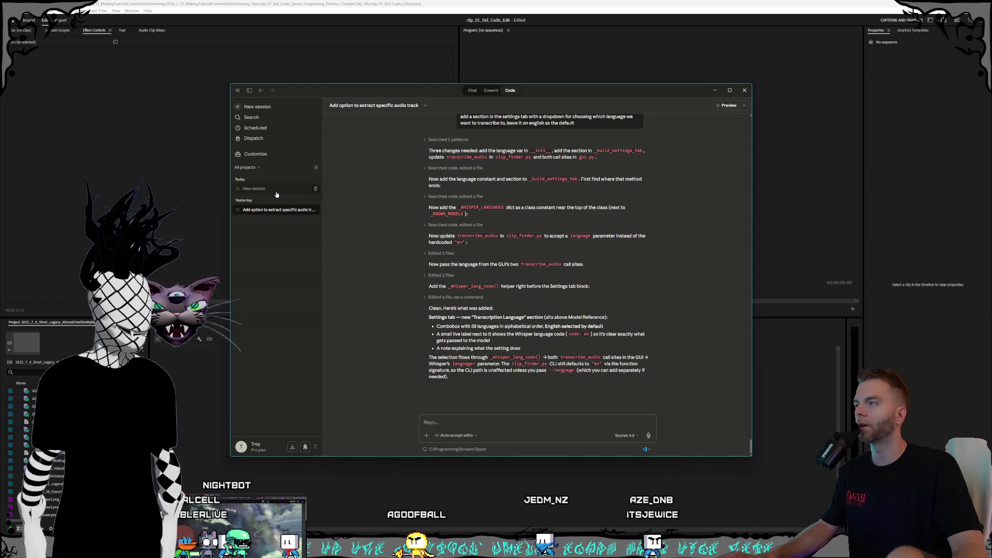
{"action": "left_click", "coordinate": [274, 188]}
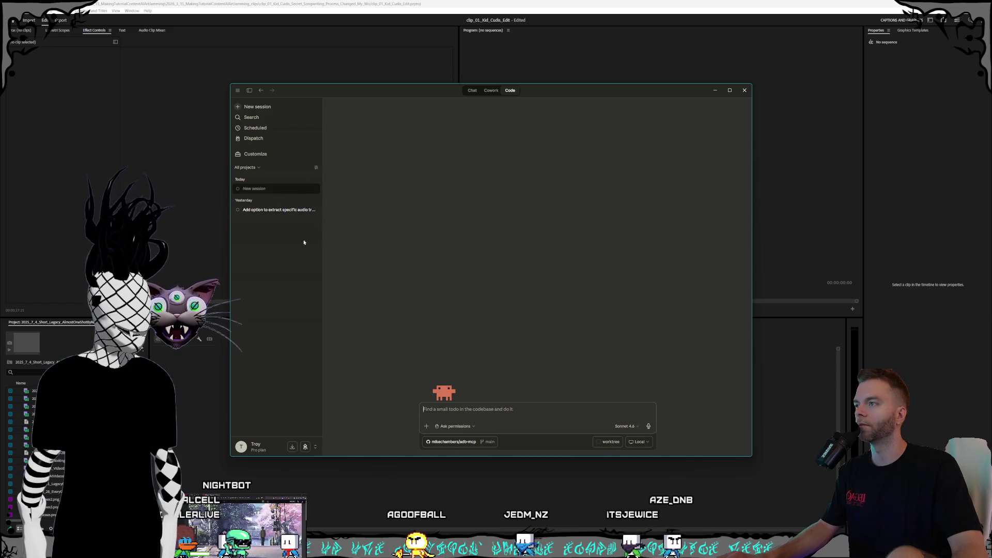
{"action": "left_click", "coordinate": [466, 427]}
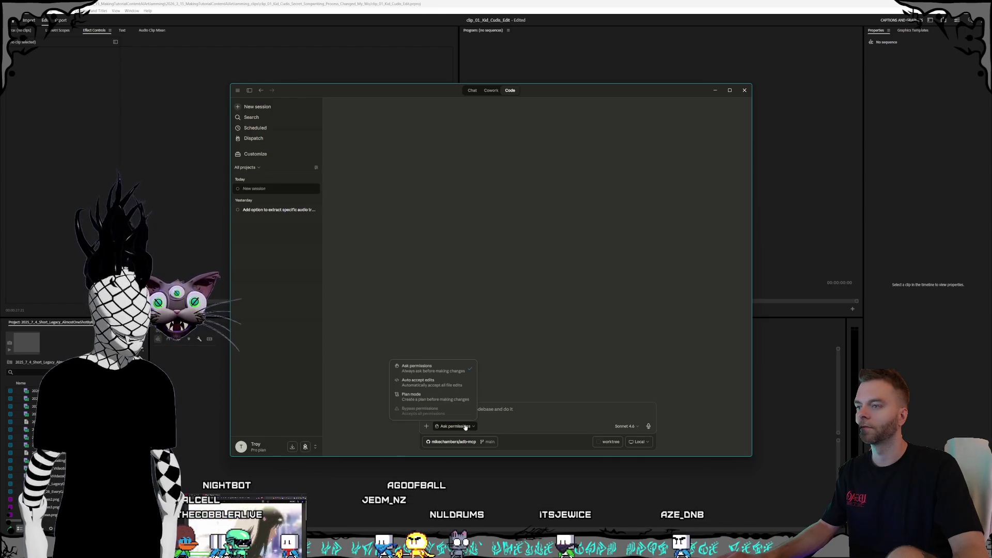
{"action": "left_click", "coordinate": [455, 382]}
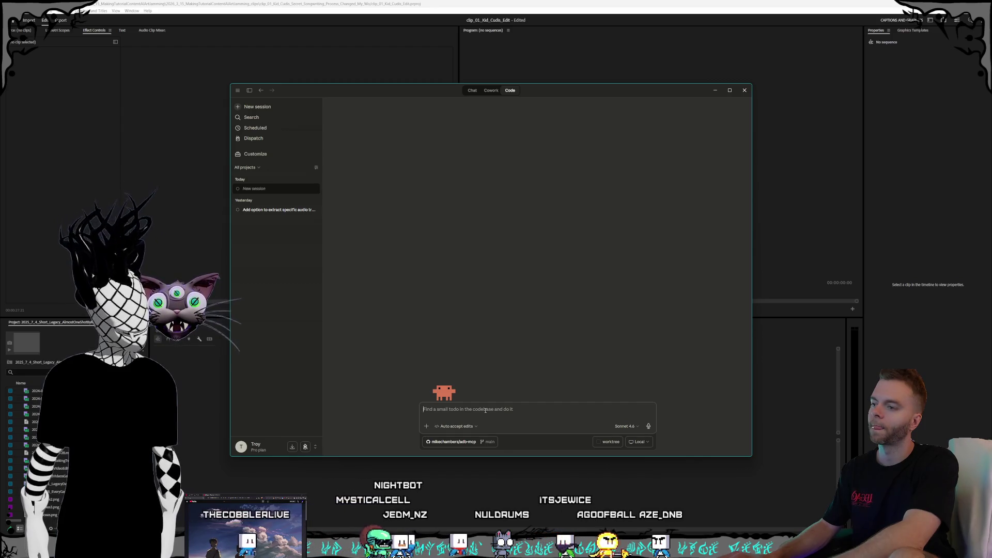
Ask Claude Code: 'does this mcp and associated adobe plugin have the ability to create a new sequence?'.
{"action": "type", "text": "does this"}
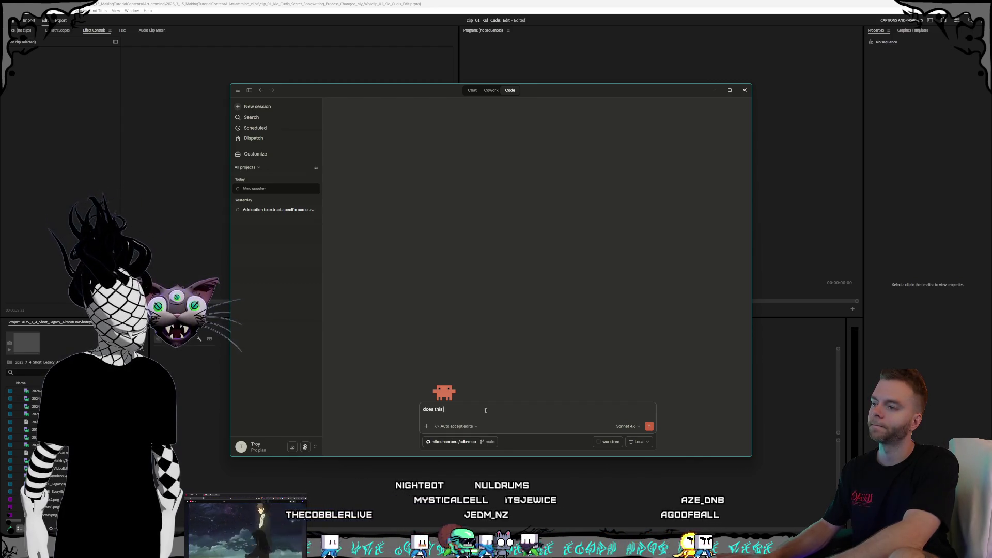
{"action": "type", "text": " mcp and the adobe"}
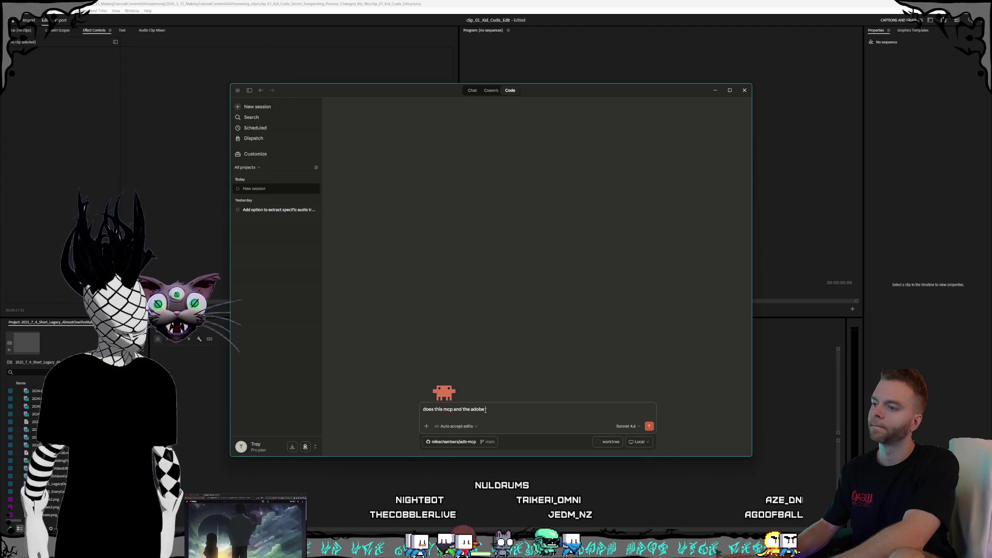
{"action": "key", "text": "BackSpace"}
{"action": "key", "text": "BackSpace"}
{"action": "key", "text": "BackSpace"}
{"action": "key", "text": "BackSpace"}
{"action": "type", "text": "ss"}
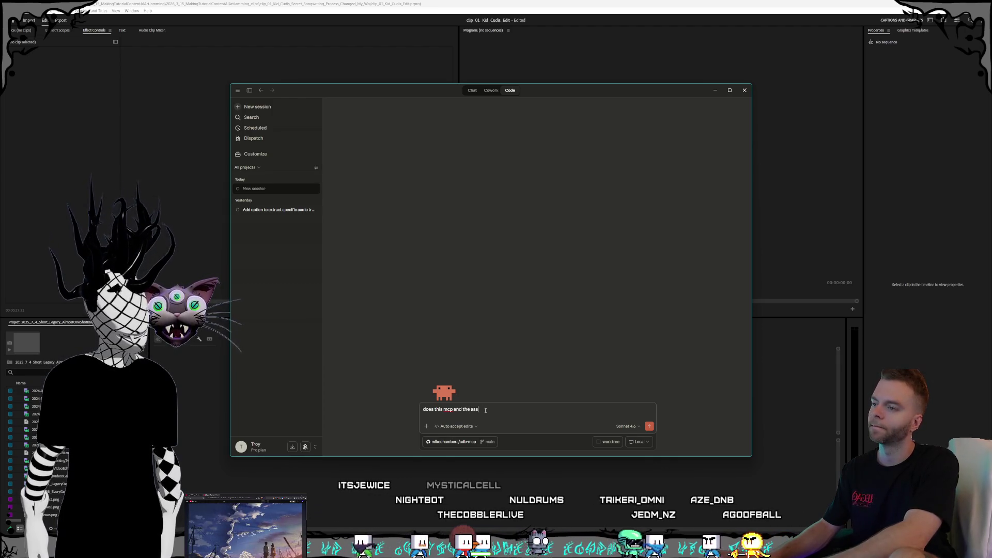
{"action": "type", "text": "ociated adobe plugin have the"}
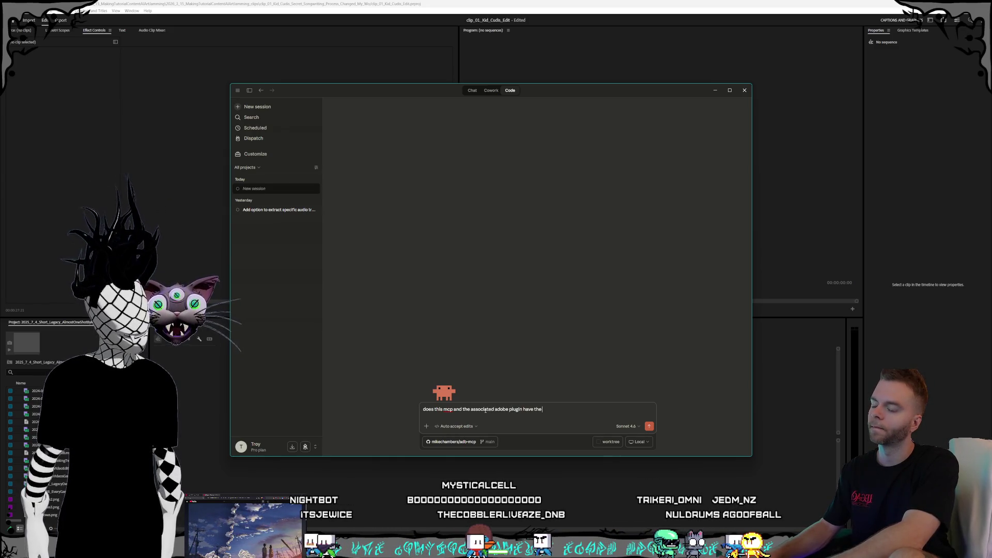
{"action": "type", "text": " ability to"}
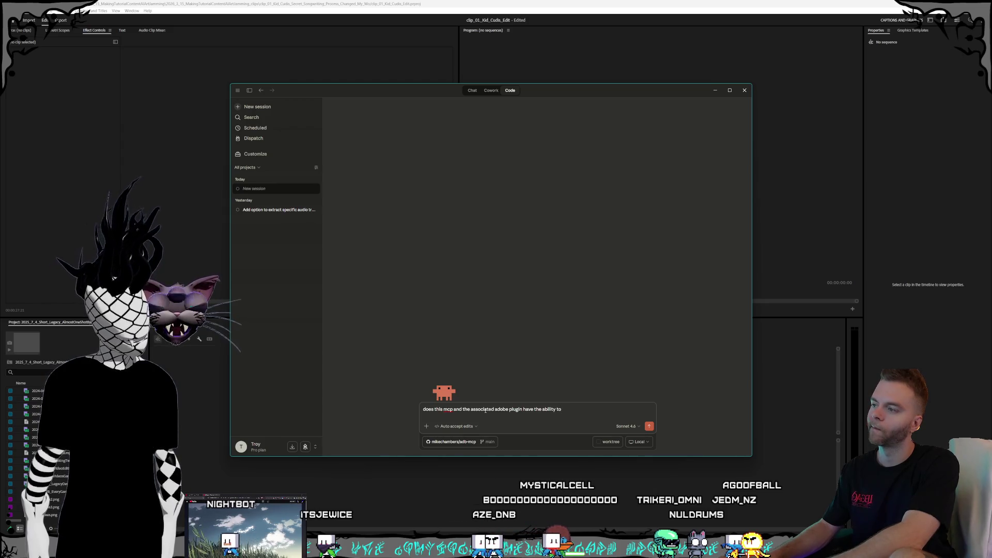
{"action": "type", "text": " create a new "}
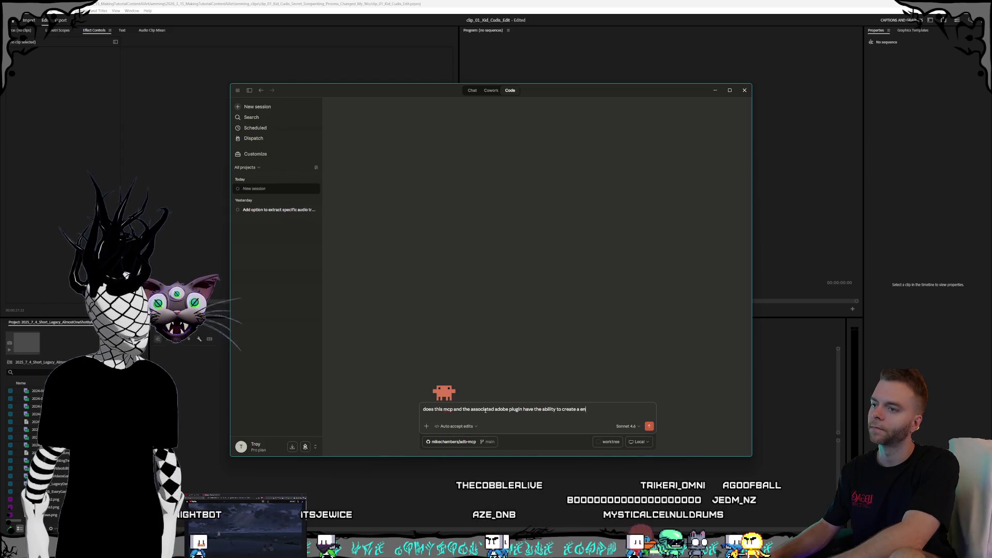
{"action": "type", "text": "sequence"}
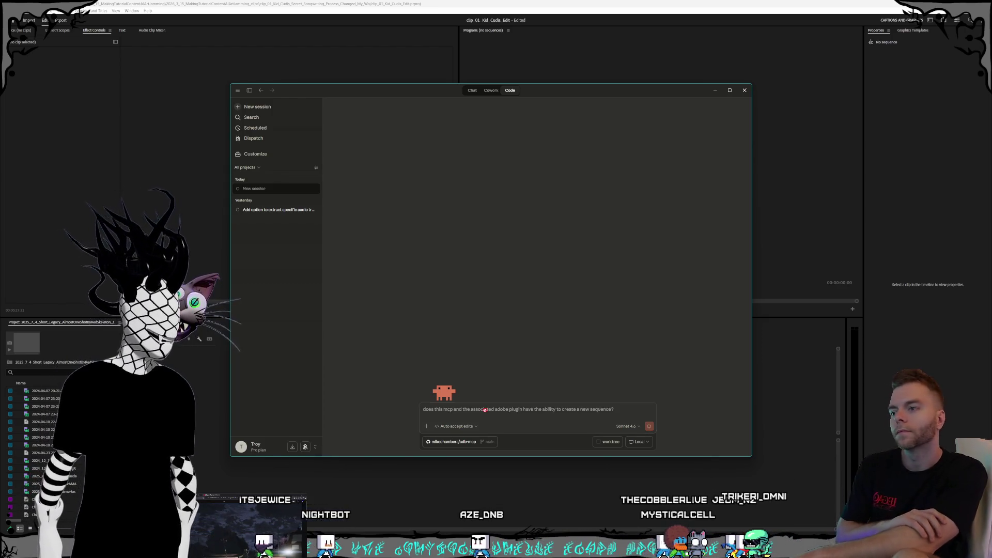
{"action": "type", "text": "?"}
{"action": "key", "text": "Return"}
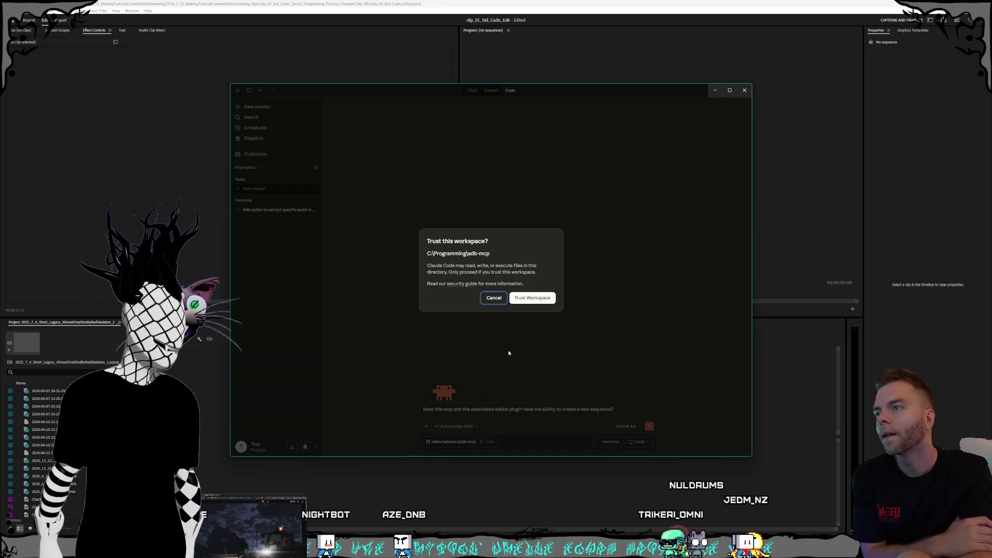
Trust the adb-mcp workspace so the question runs, then bring Premiere Pro forward and close it.
{"action": "left_click", "coordinate": [543, 300]}
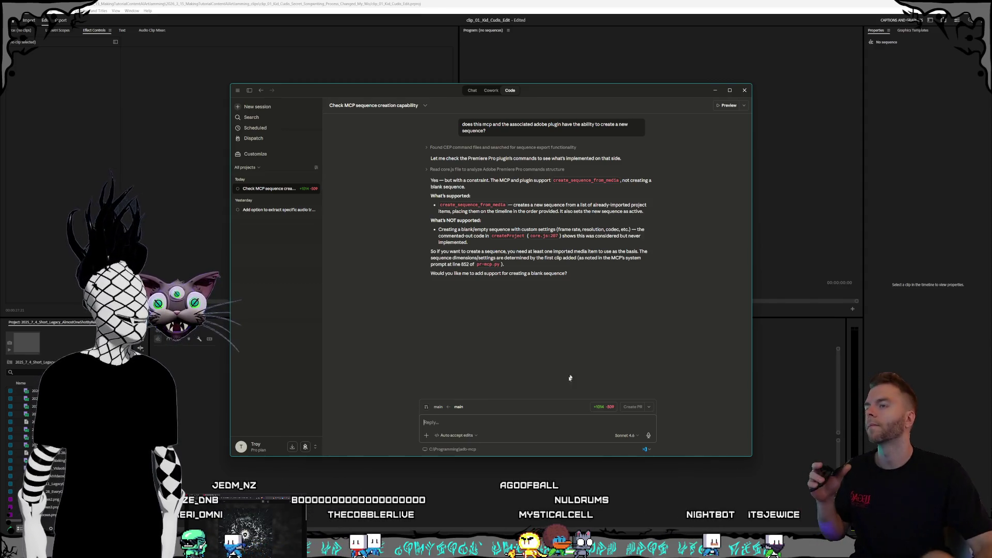
{"action": "left_click", "coordinate": [709, 2]}
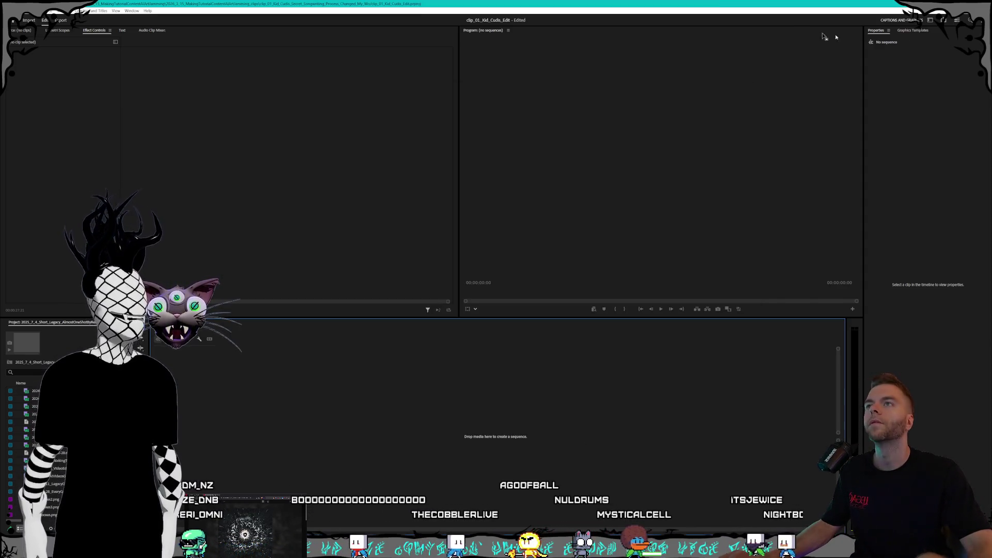
{"action": "left_click", "coordinate": [981, 3]}
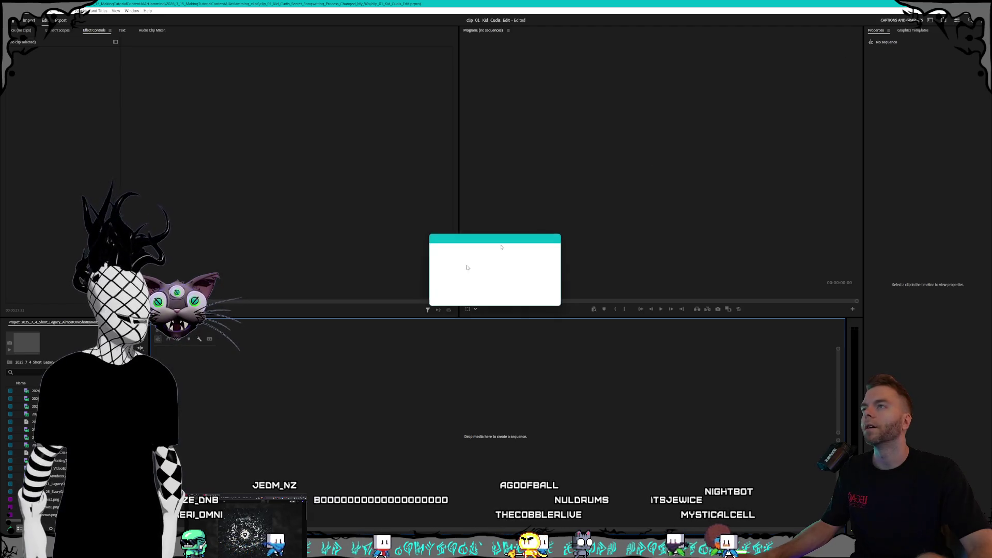
Close the project without saving, load the Premiere MCP Agent plugin, and return to Claude.
{"action": "left_click", "coordinate": [519, 294]}
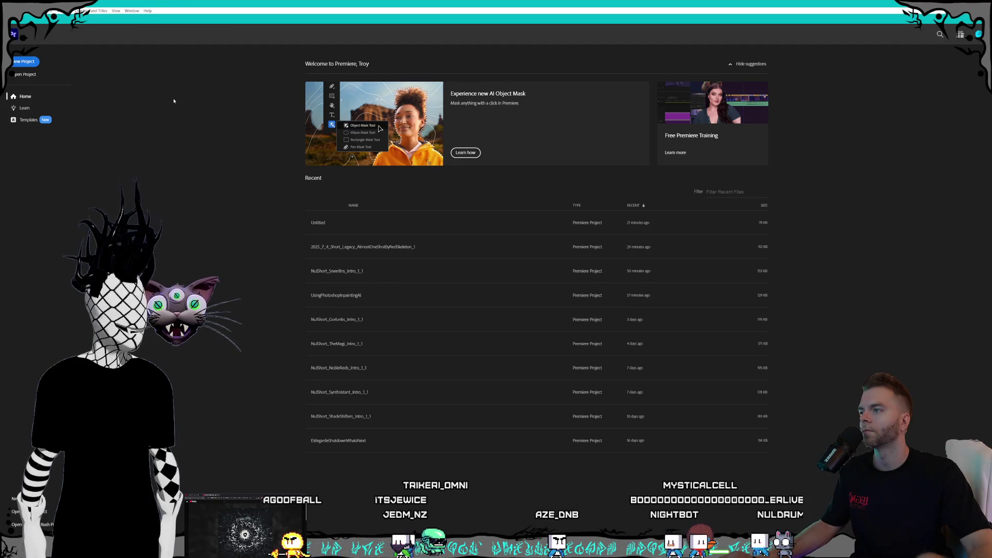
{"action": "left_click", "coordinate": [133, 11]}
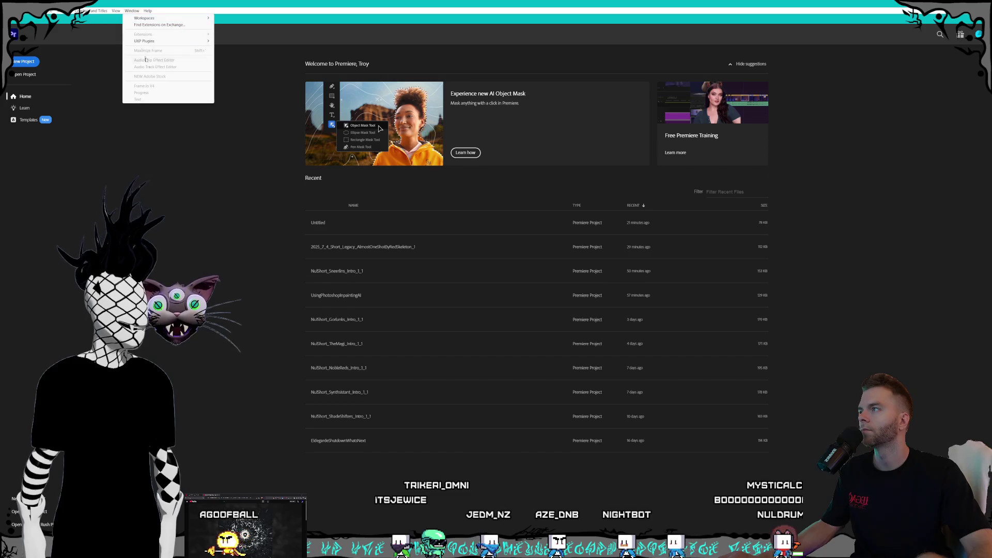
{"action": "mouse_move", "coordinate": [148, 42]}
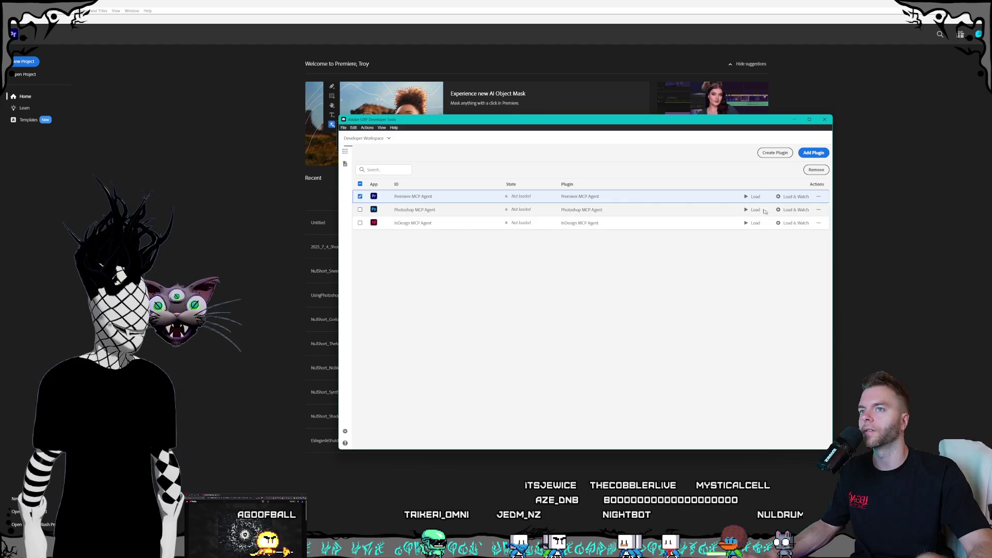
{"action": "left_click", "coordinate": [752, 197]}
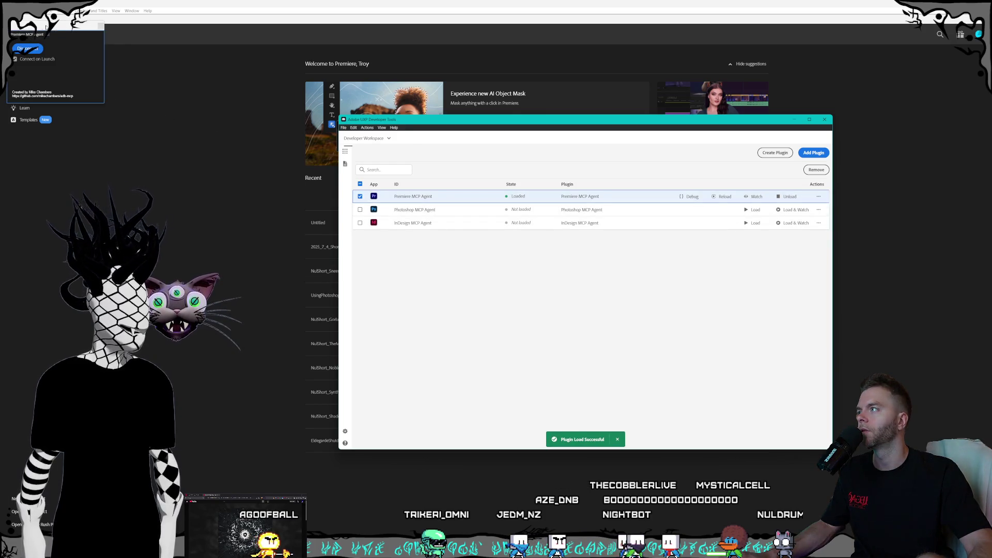
{"action": "left_click_drag", "start_coordinate": [47, 29], "coordinate": [203, 81]}
{"action": "left_click", "coordinate": [257, 82]}
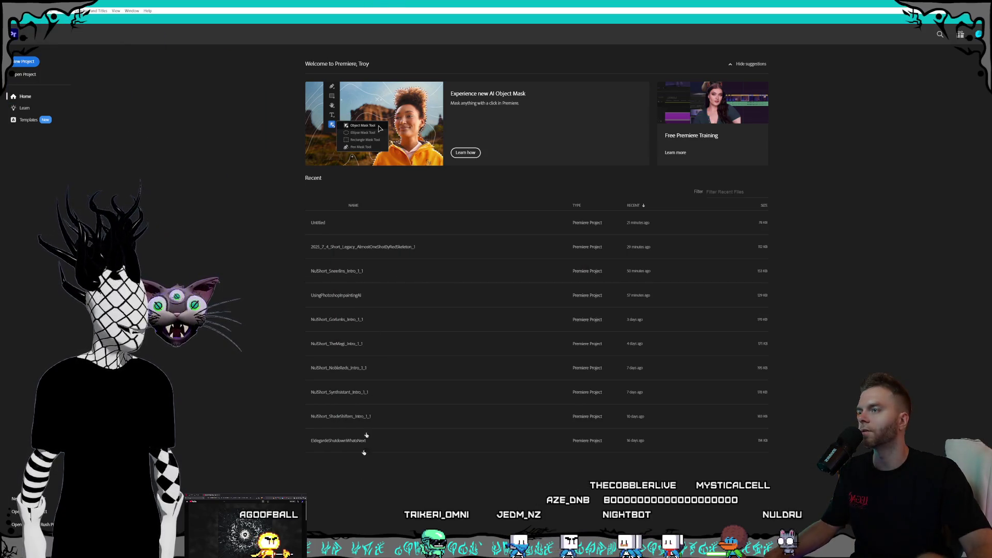
{"action": "key", "text": "alt+Tab"}
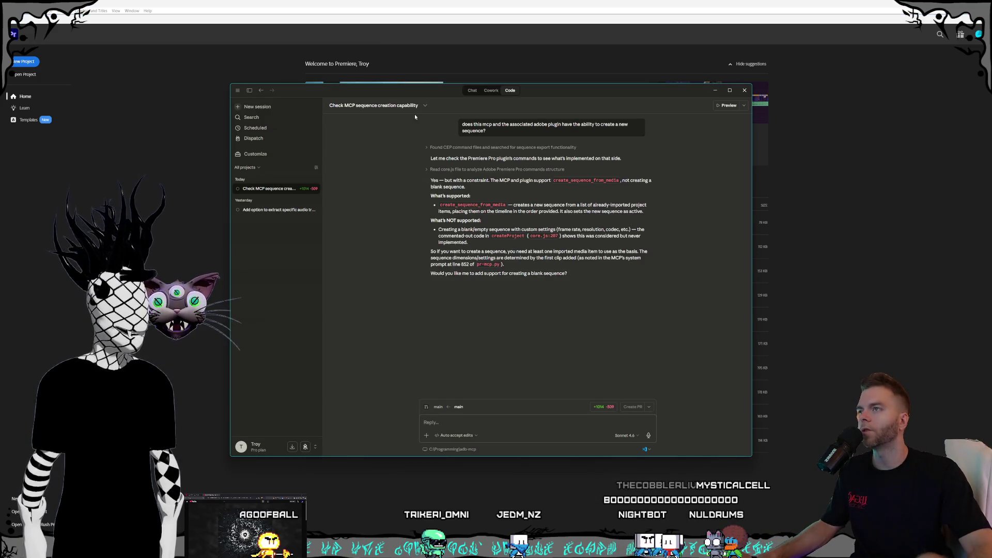
In the Premiere Pro editing chat, begin a message: "Let's try a new plan simpler," on its own line.
{"action": "left_click", "coordinate": [472, 90]}
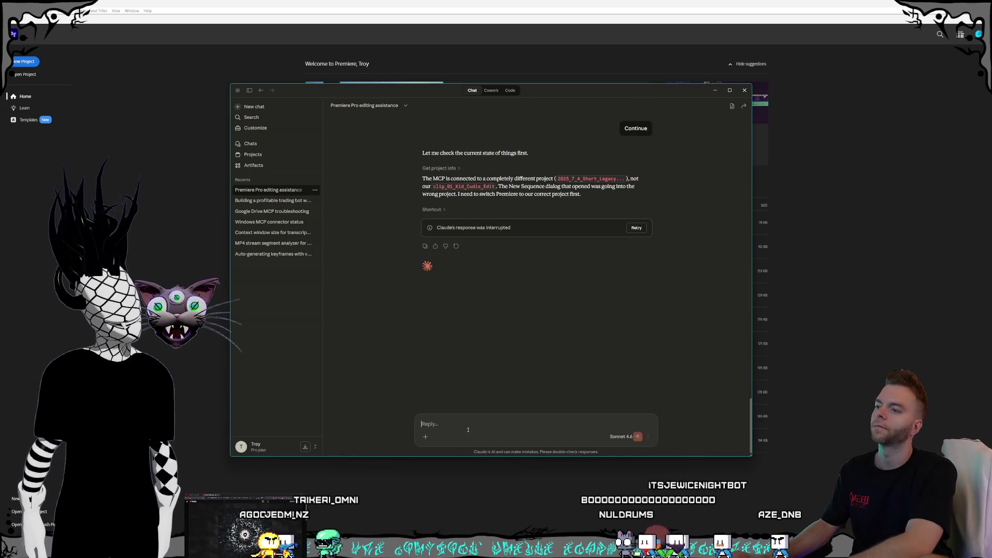
{"action": "type", "text": "Let's"}
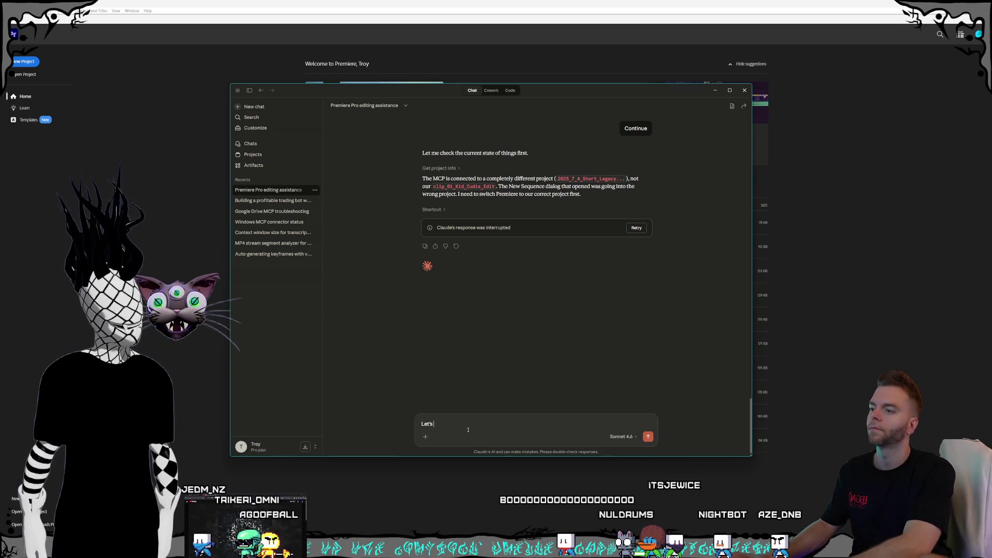
{"action": "type", "text": " try a new plan."}
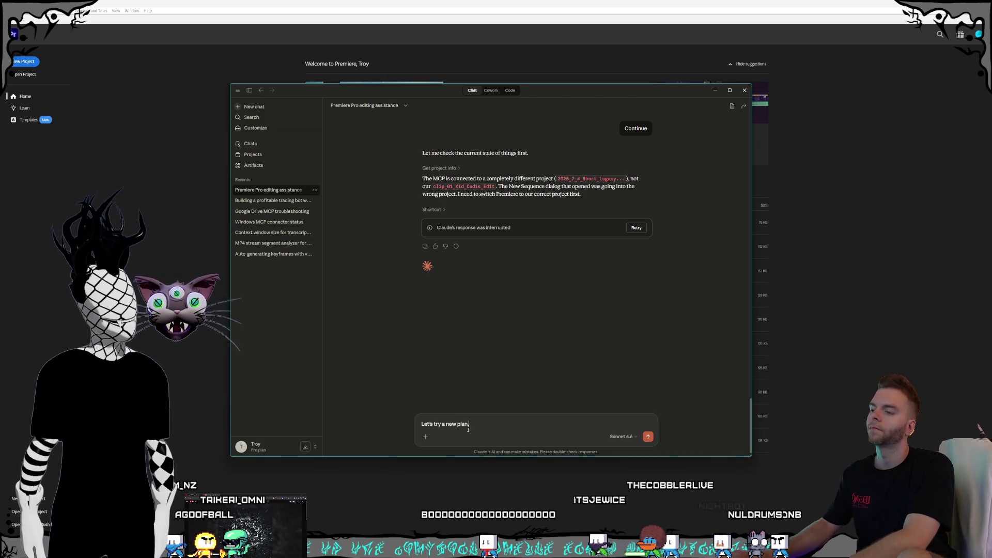
{"action": "key", "text": "BackSpace"}
{"action": "type", "text": "simpler."}
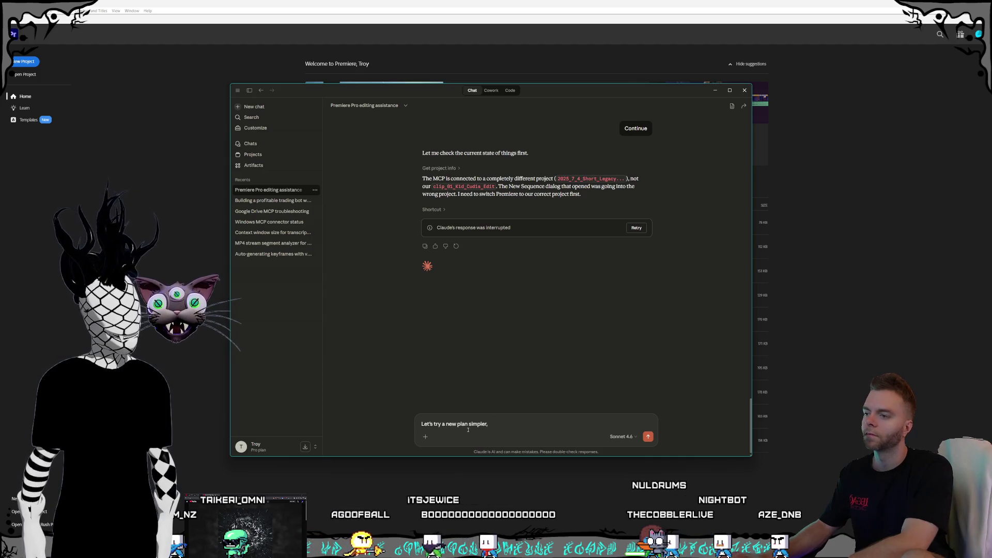
{"action": "key", "text": "shift+Return"}
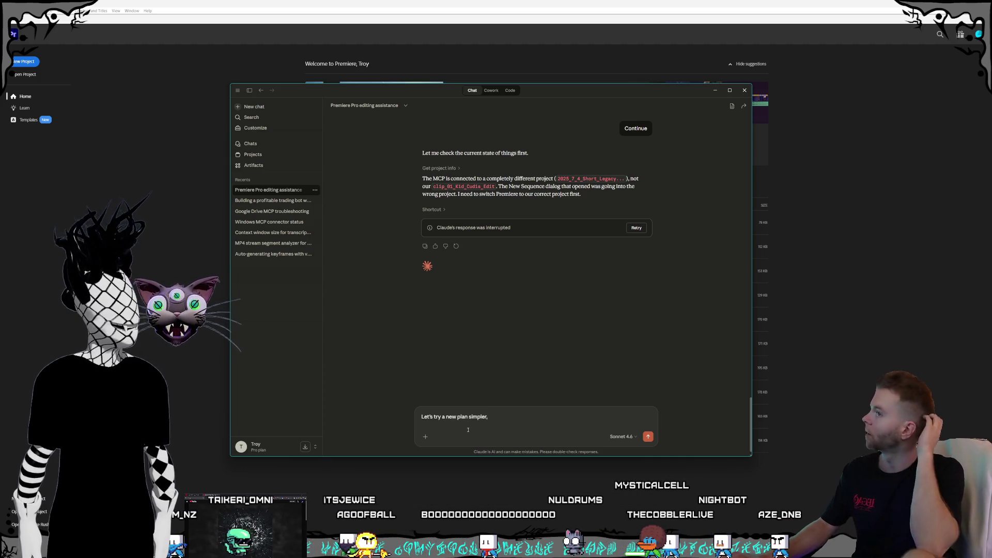
Copy the create-project step from the earlier expanded New plan message.
{"action": "scroll", "coordinate": [532, 341], "scroll_direction": "up", "scroll_amount": 15}
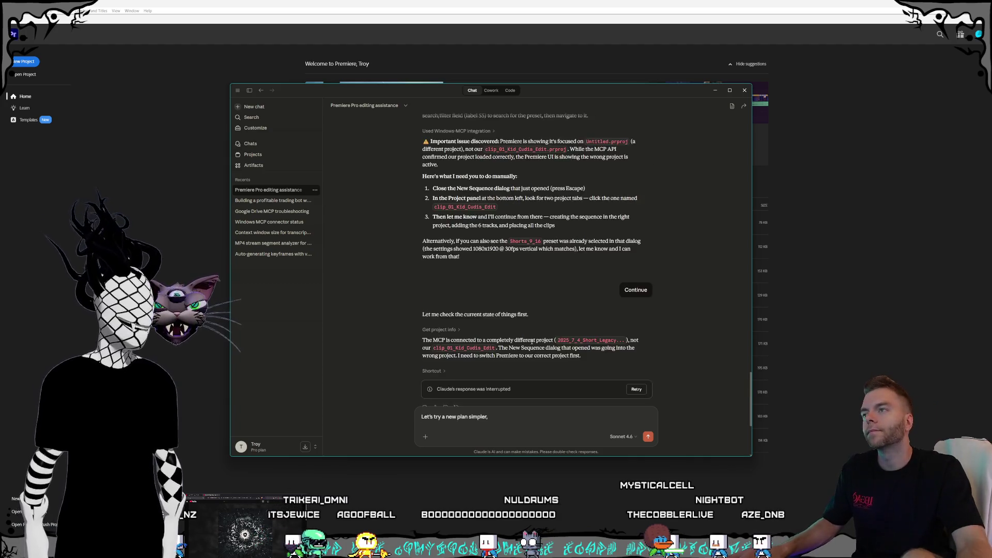
{"action": "scroll", "coordinate": [533, 341], "scroll_direction": "up", "scroll_amount": 10}
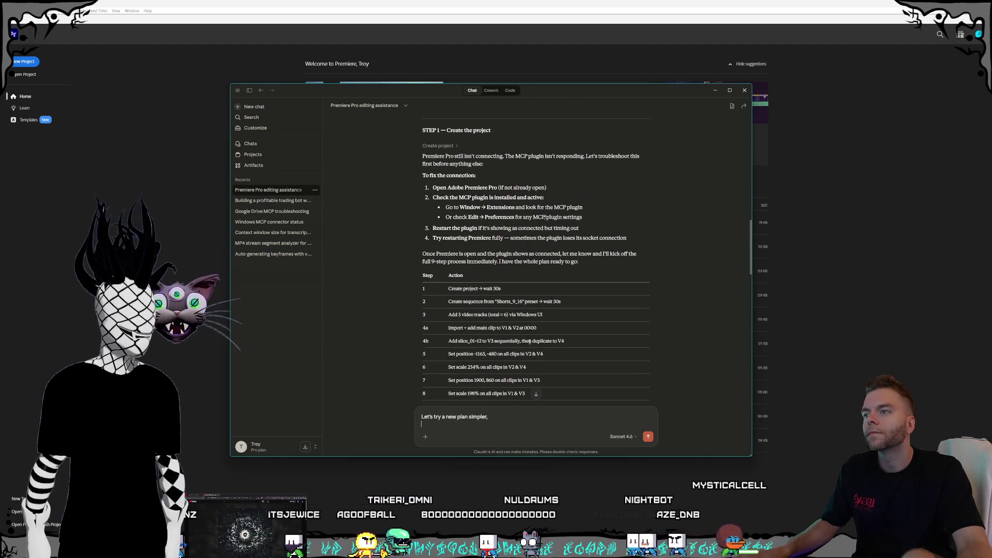
{"action": "scroll", "coordinate": [527, 331], "scroll_direction": "up", "scroll_amount": 5}
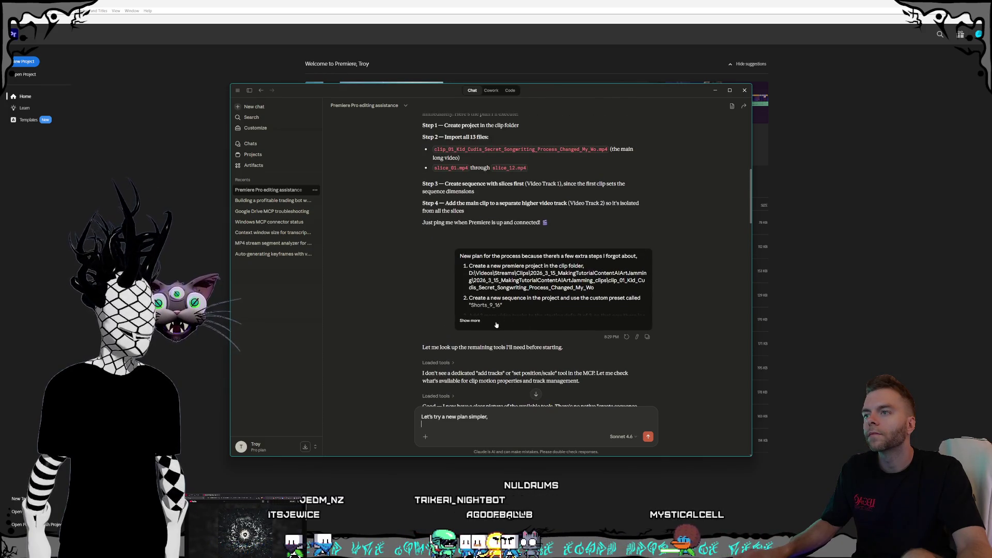
{"action": "left_click", "coordinate": [520, 314]}
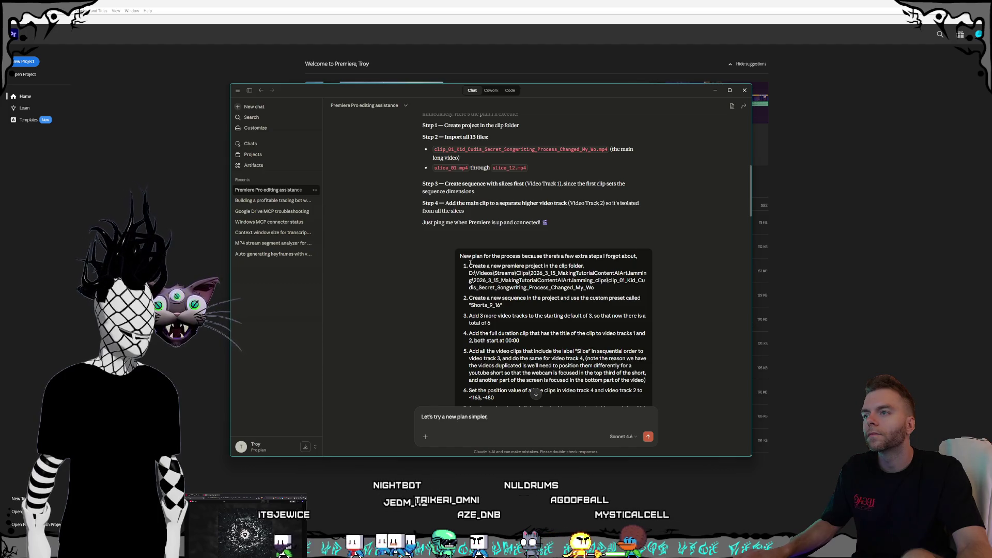
{"action": "mouse_move", "coordinate": [468, 265]}
{"action": "left_mouse_down"}
{"action": "mouse_move", "coordinate": [550, 268]}
{"action": "mouse_move", "coordinate": [601, 287]}
{"action": "mouse_move", "coordinate": [600, 305]}
{"action": "mouse_move", "coordinate": [593, 287]}
{"action": "mouse_move", "coordinate": [471, 265]}
{"action": "left_mouse_up"}
{"action": "left_click", "coordinate": [536, 393]}
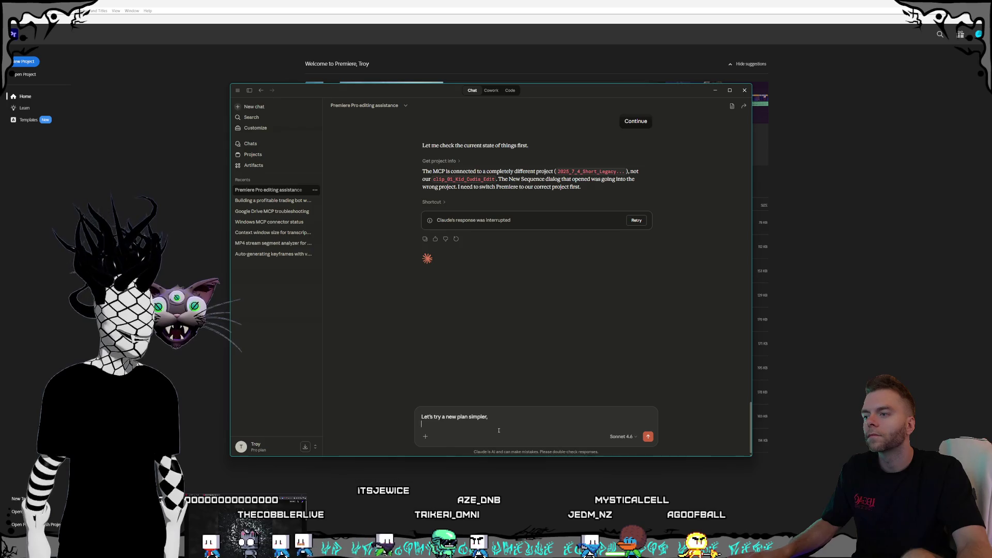
Paste the create-project step, add 'import the full clip and the slices', and begin 'Call the command'.
{"action": "type", "text": "1. Create a new premiere project in the clip folder, D:\\Videos\\Streams\\Clips\\2026_3_15_MakingTutorialContentAIArtJamming\\2026_3_15_MakingTutorialContentAIArtJamming_clips\\clip_01_Kid_Cudis_Secret_Songwriting_Process_Changed_My_Wo"}
{"action": "key", "text": "shift+Return"}
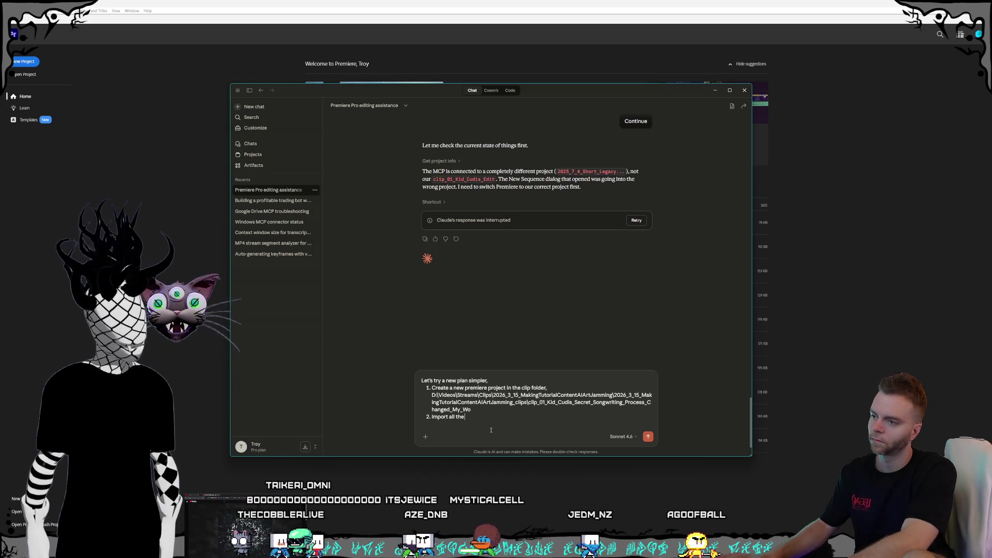
{"action": "type", "text": "me"}
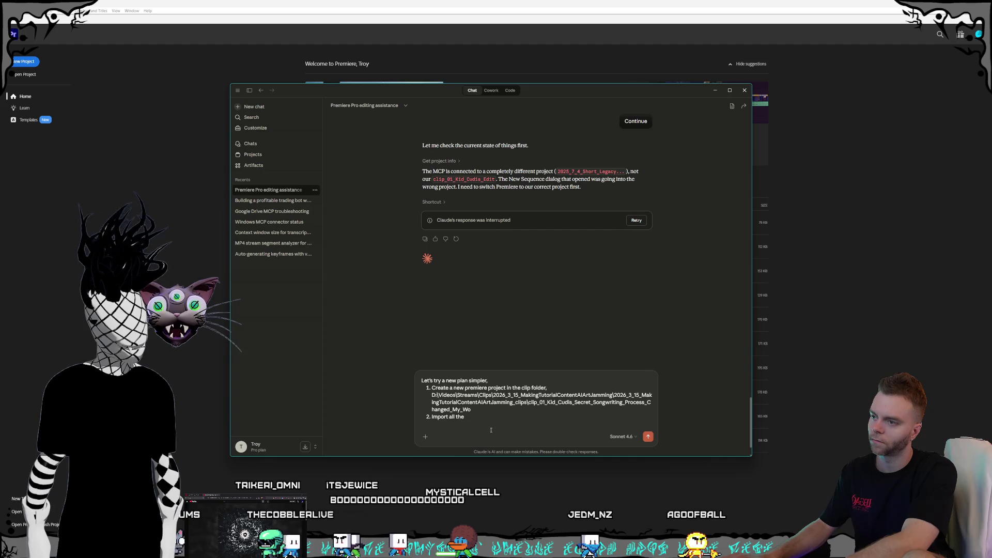
{"action": "type", "text": " vide"}
{"action": "key", "text": "BackSpace"}
{"action": "key", "text": "BackSpace"}
{"action": "key", "text": "BackSpace"}
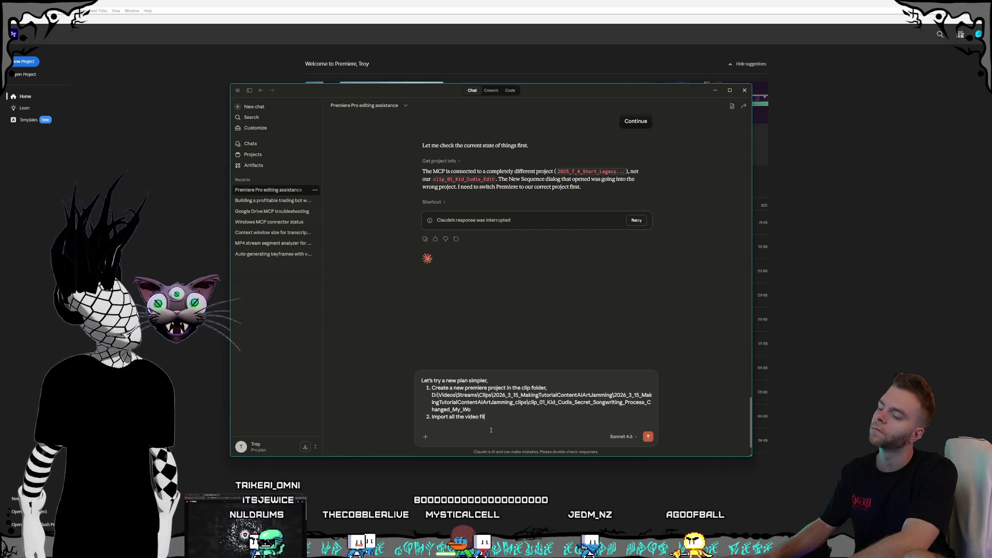
{"action": "key", "text": "BackSpace"}
{"action": "key", "text": "BackSpace"}
{"action": "key", "text": "BackSpace"}
{"action": "type", "text": "m"}
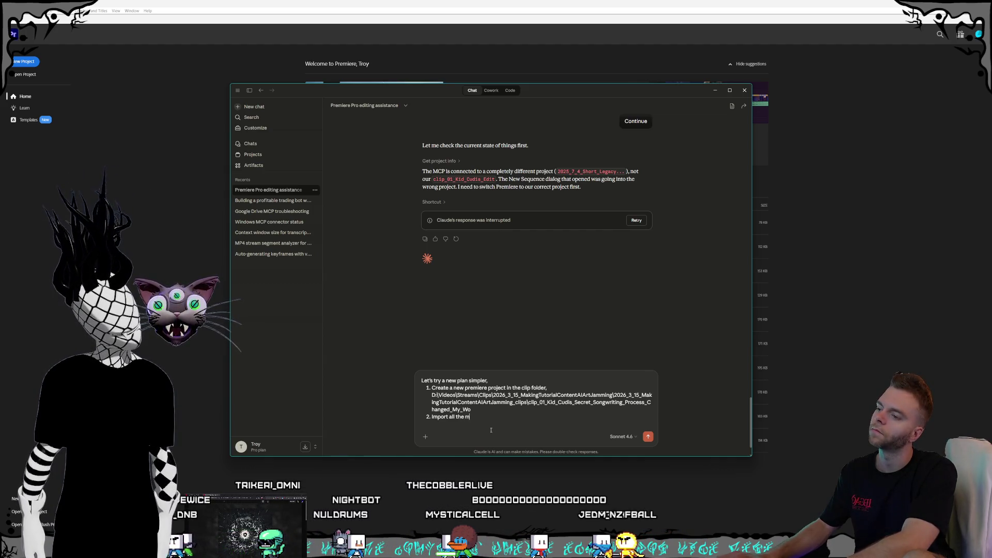
{"action": "type", "text": "edia into the proje"}
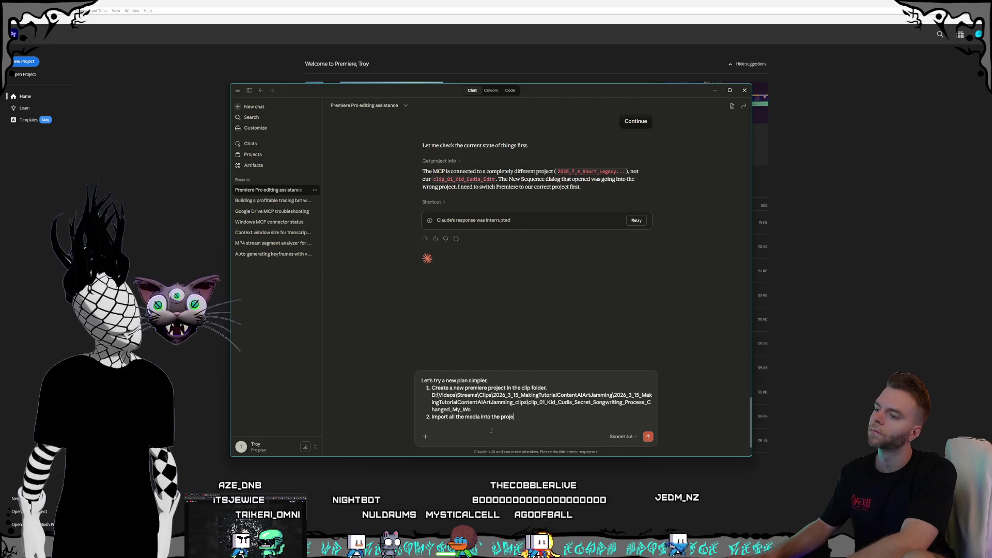
{"action": "type", "text": "ct, the ful clip from"}
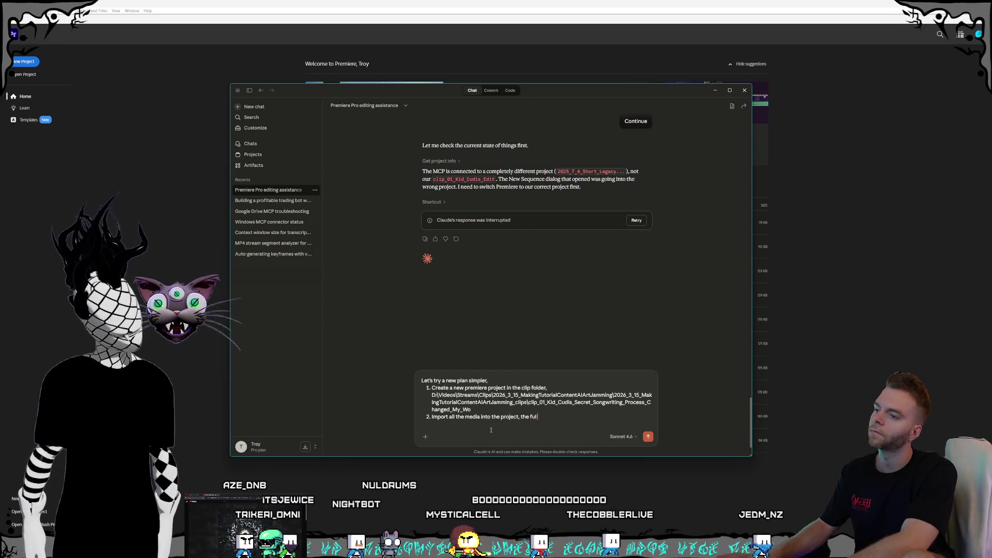
{"action": "key", "text": "BackSpace"}
{"action": "key", "text": "BackSpace"}
{"action": "key", "text": "BackSpace"}
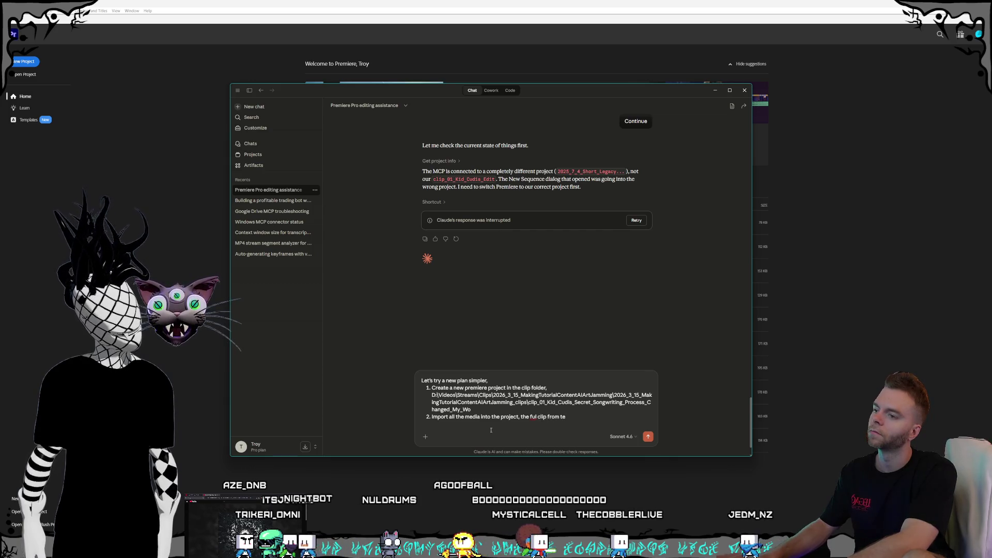
{"action": "type", "text": "l cl"}
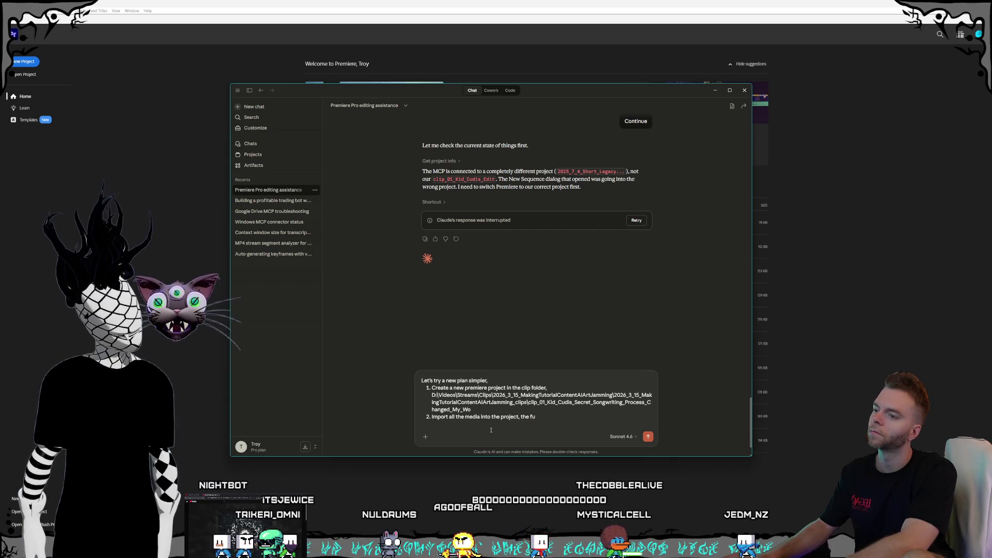
{"action": "type", "text": "ip fro"}
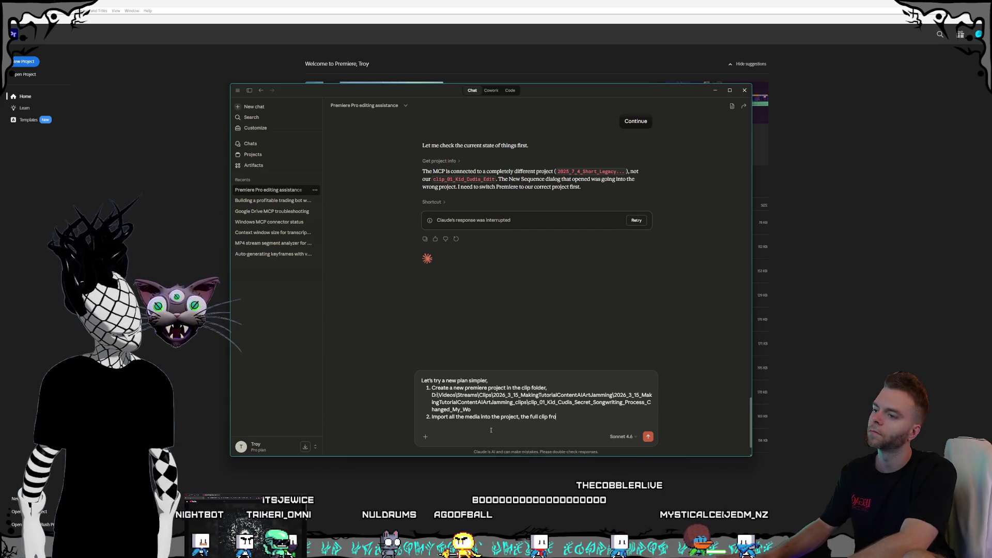
{"action": "type", "text": "m the folder and the slices"}
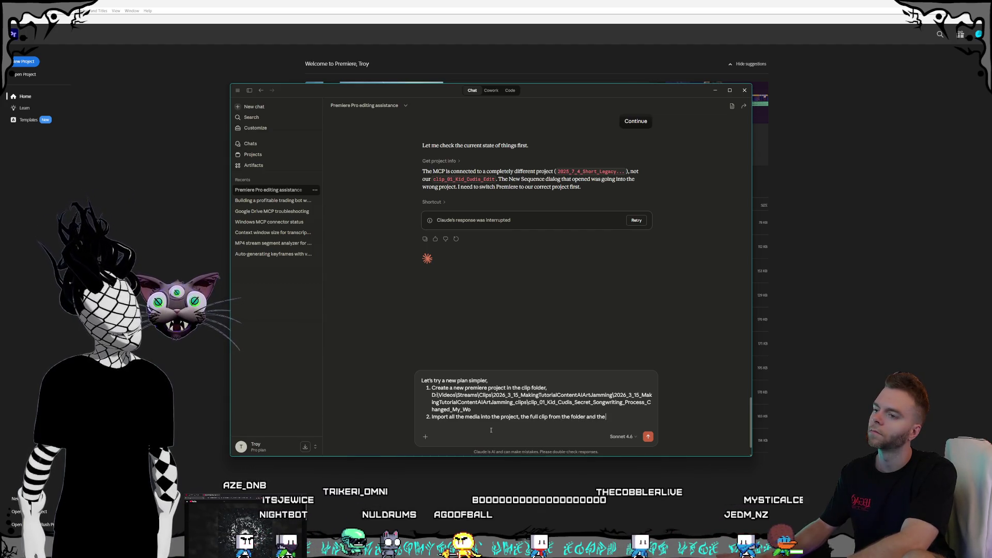
{"action": "key", "text": "shift+Return"}
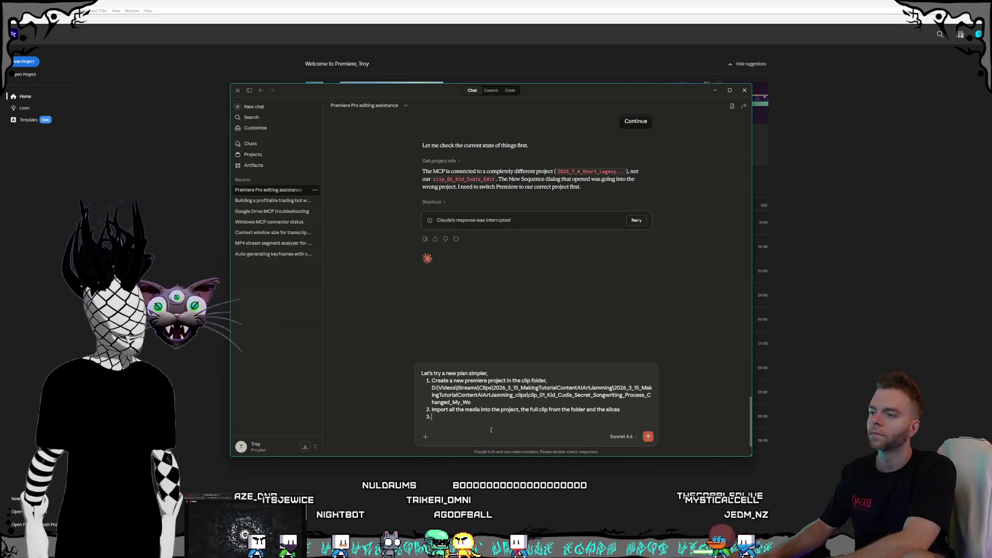
{"action": "type", "text": "Call the c"}
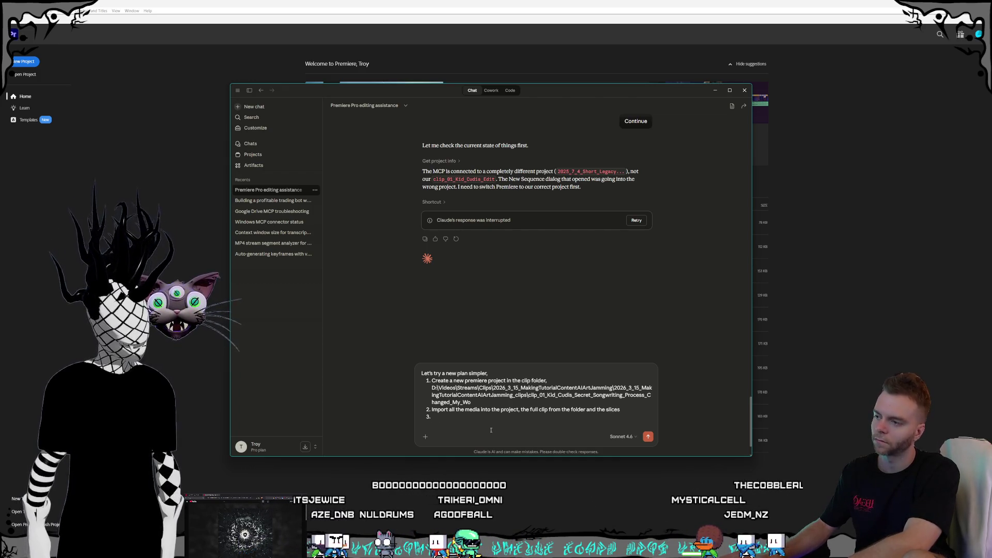
{"action": "type", "text": "ommand"}
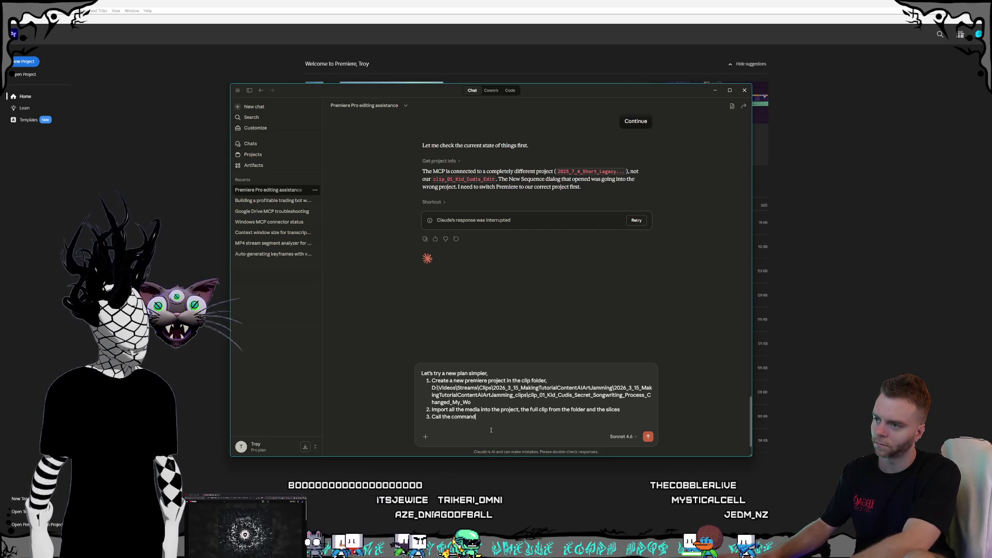
Fill step 3 with create_sequence_from_media using the full clip, and start a fourth step.
{"action": "left_click", "coordinate": [510, 90]}
{"action": "mouse_move", "coordinate": [503, 205]}
{"action": "left_mouse_down"}
{"action": "mouse_move", "coordinate": [408, 196]}
{"action": "mouse_move", "coordinate": [435, 205]}
{"action": "left_mouse_up"}
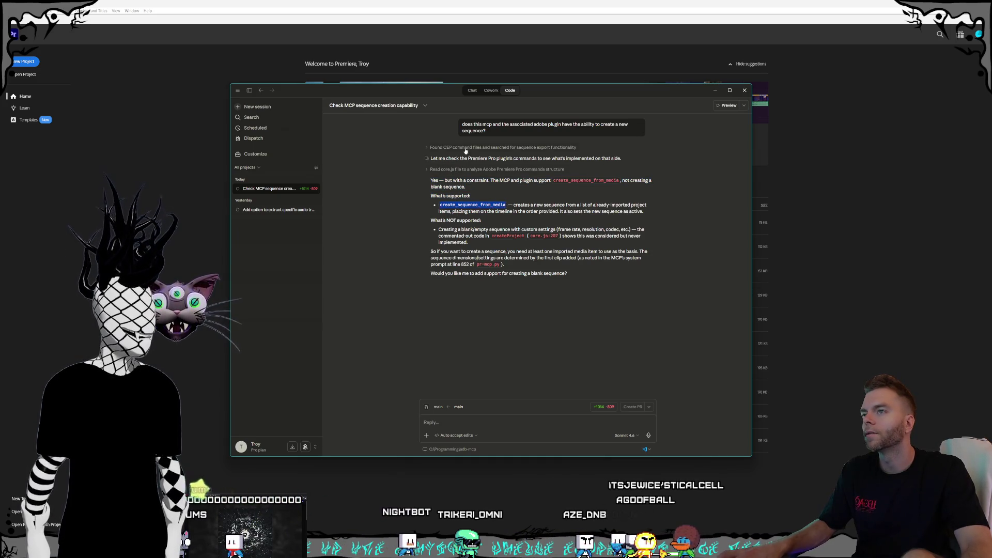
{"action": "key", "text": "ctrl+1"}
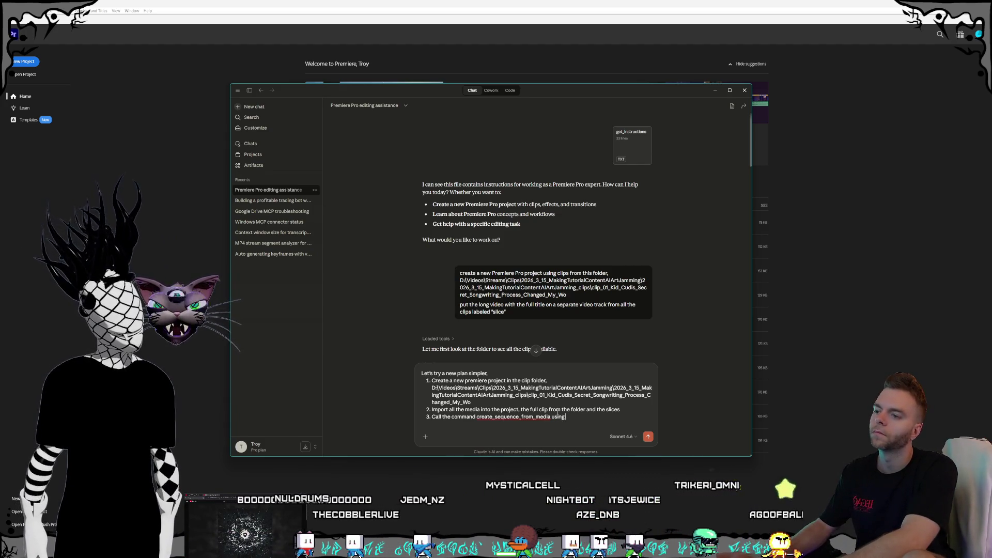
{"action": "type", "text": " the full clip"}
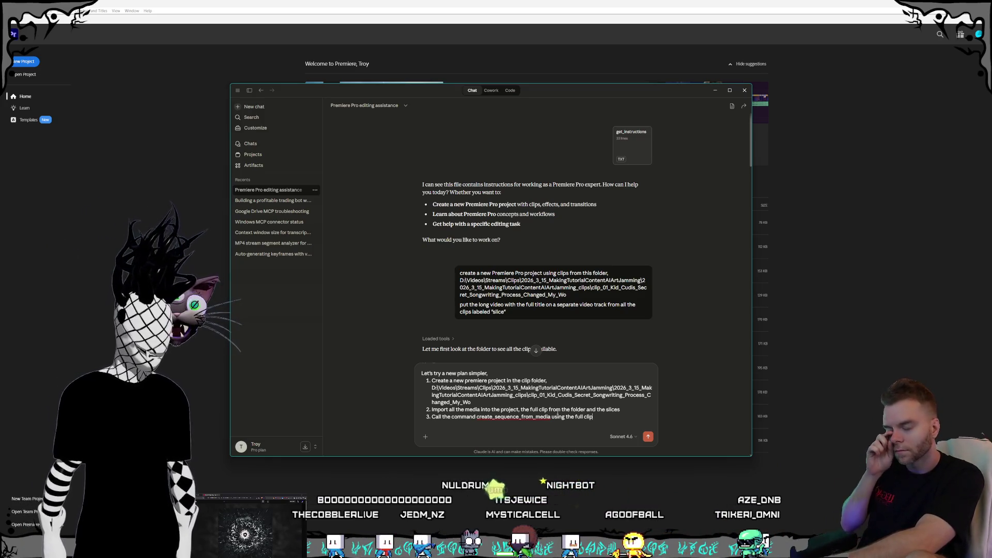
{"action": "key", "text": "shift+Return"}
{"action": "type", "text": "Add 2 ne"}
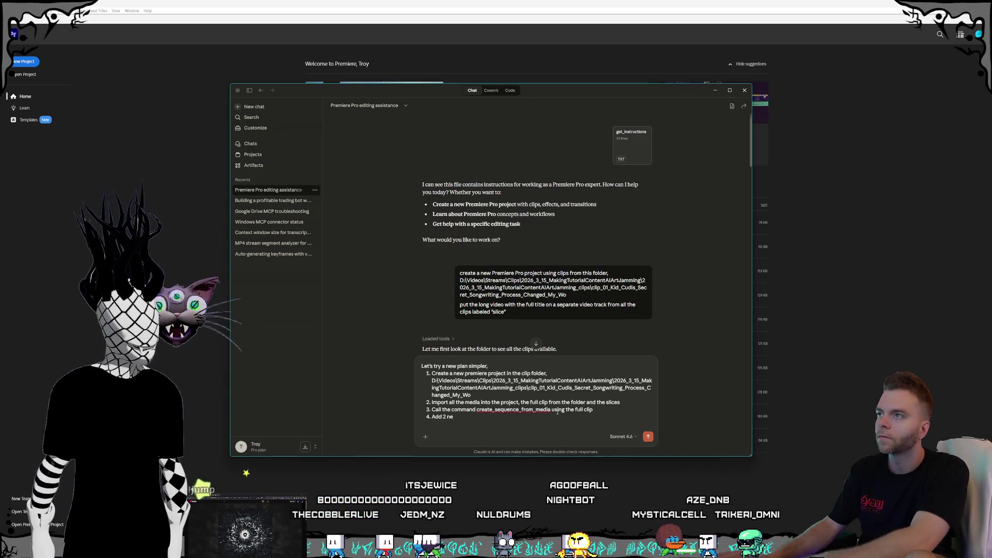
{"action": "left_click", "coordinate": [513, 91]}
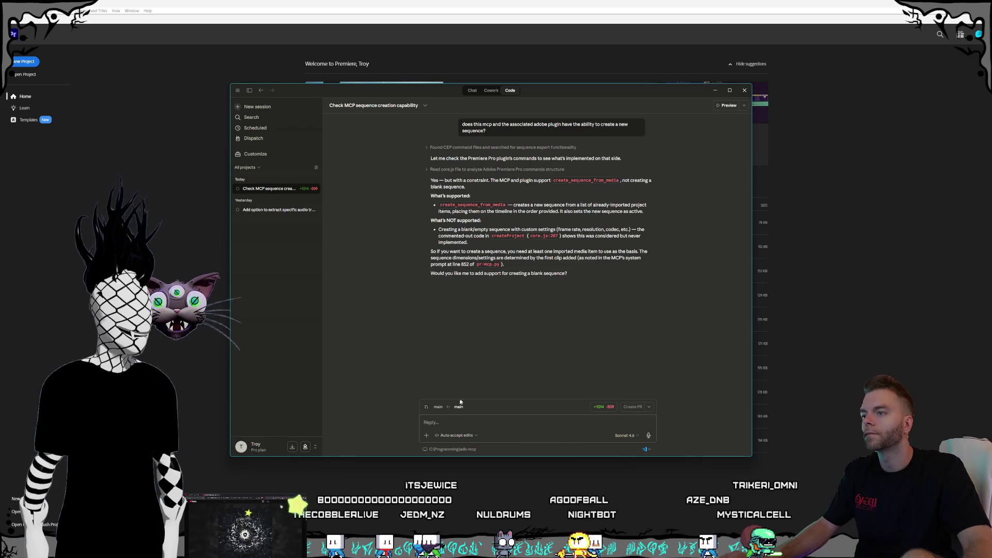
Tell the Code session 'no changes yet' and ask whether it supports adding new video tracks.
{"action": "type", "text": "no c"}
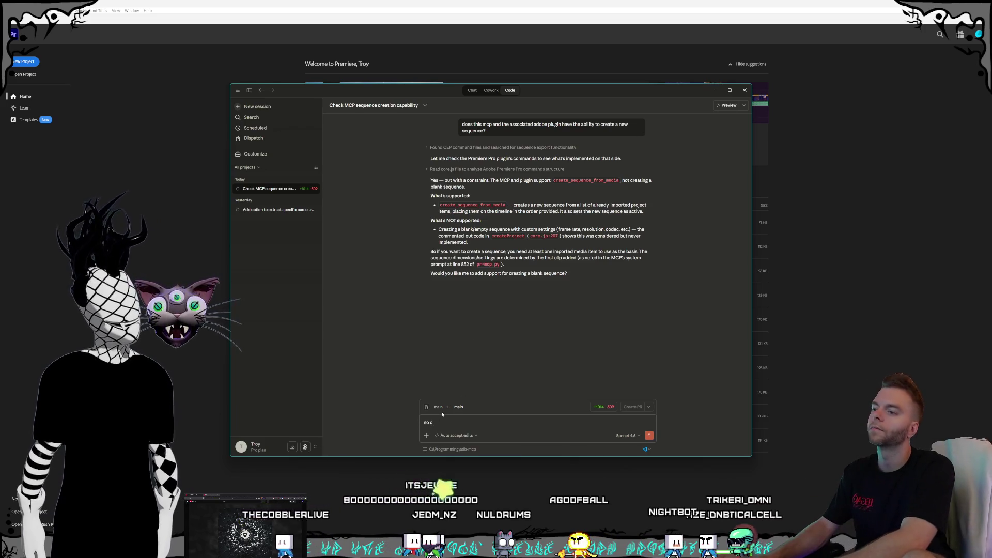
{"action": "type", "text": "hanges yet,"}
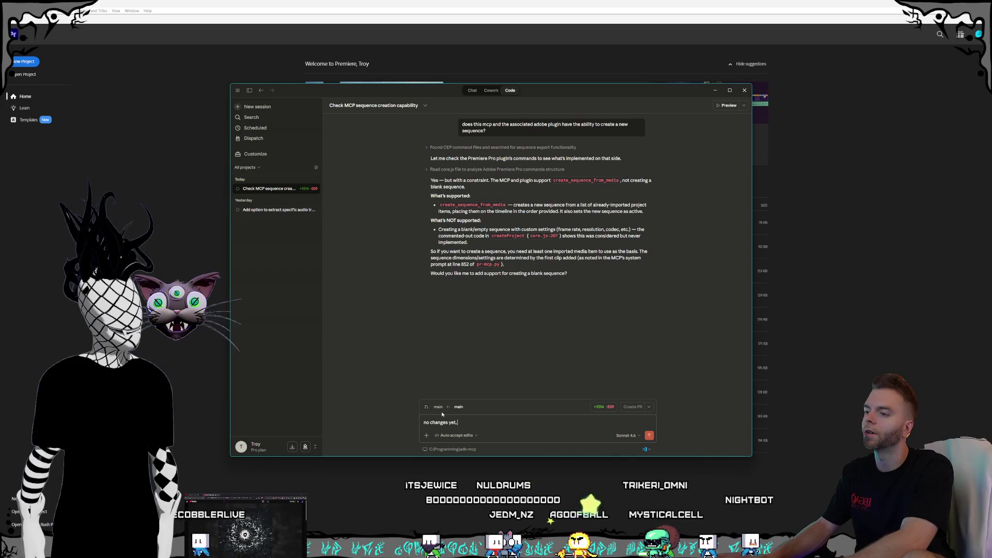
{"action": "type", "text": " next quest"}
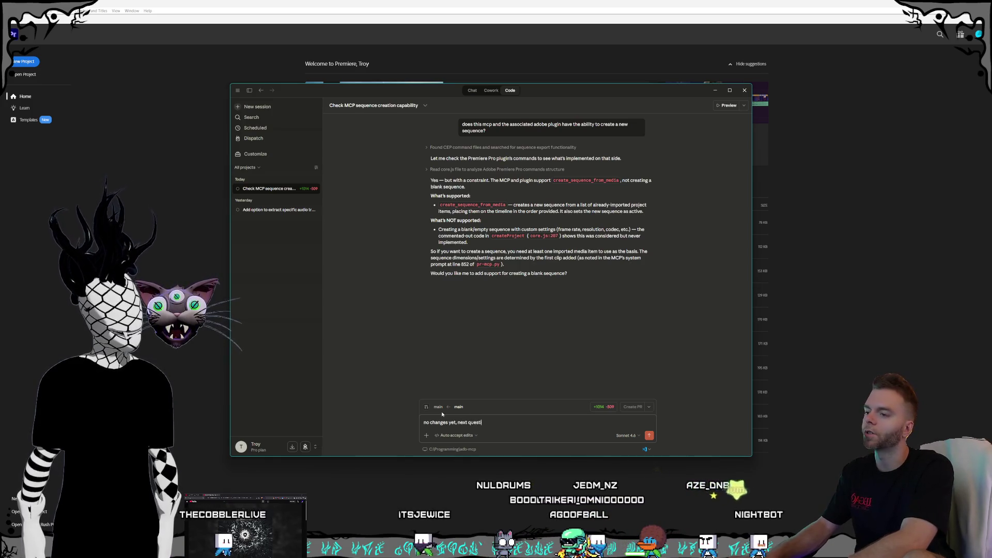
{"action": "type", "text": "ion d"}
{"action": "key", "text": "BackSpace"}
{"action": "key", "text": "BackSpace"}
{"action": "type", "text": ", does it support the ability to add new video tracks to a sequence?"}
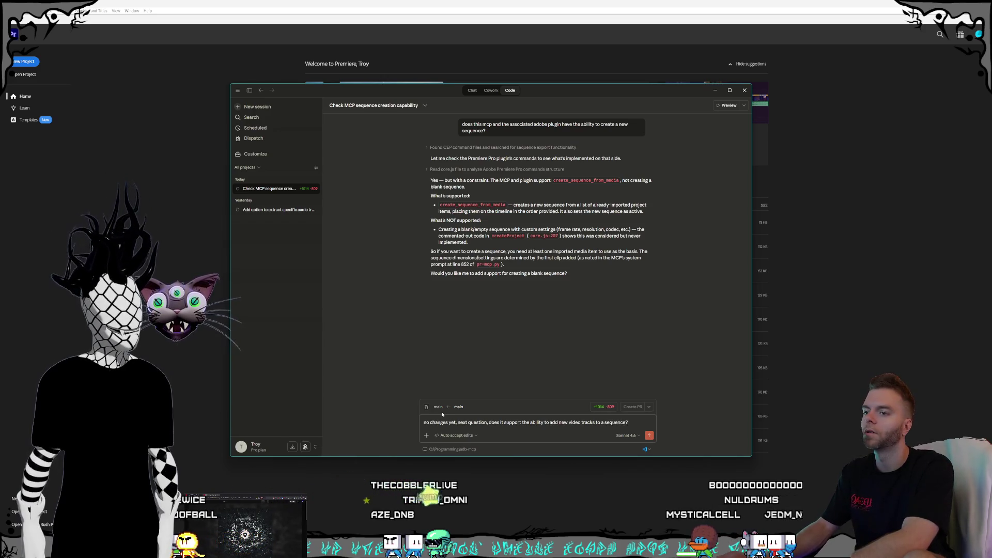
{"action": "key", "text": "Return"}
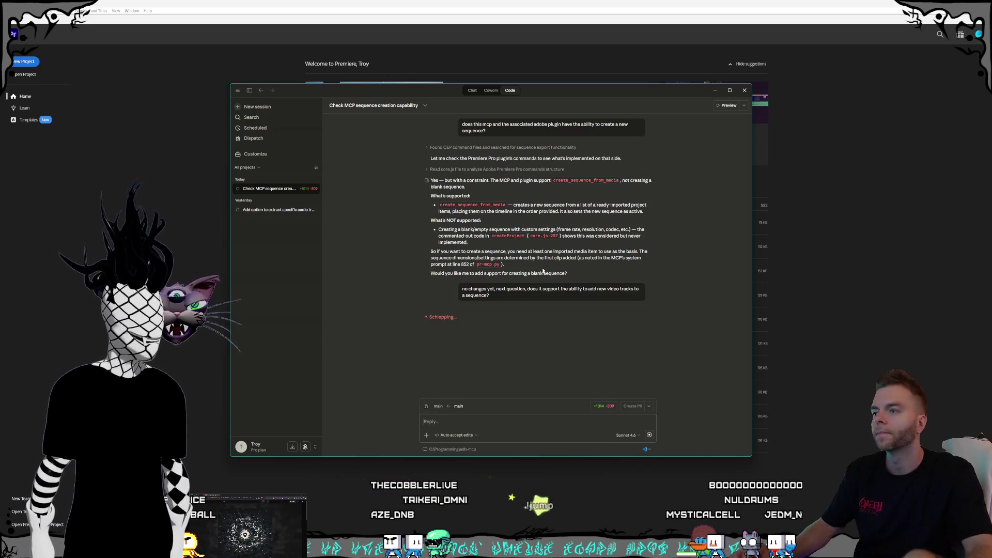
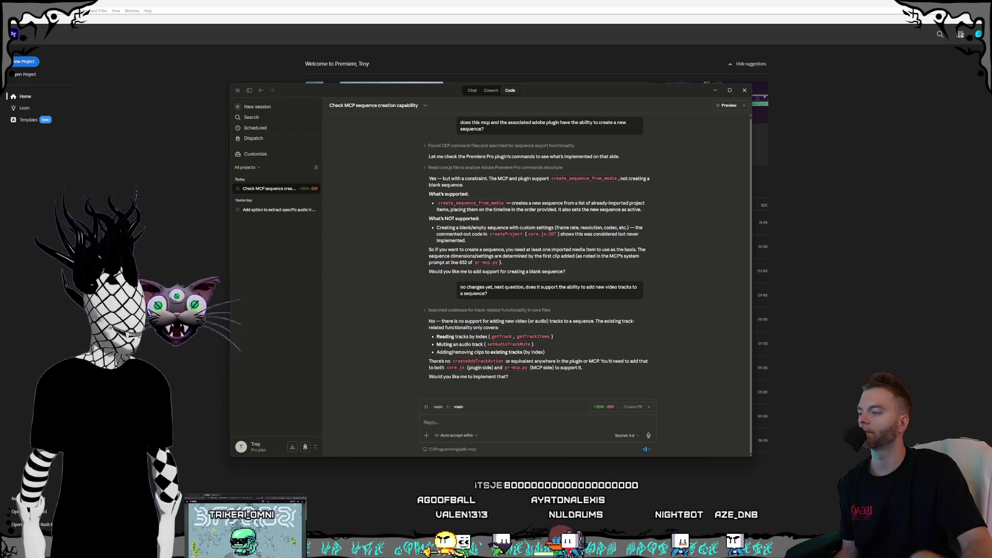
Switch to GitKraken Desktop, which shows the Nul_StreamClipper repository.
{"action": "key", "text": "alt+Tab"}
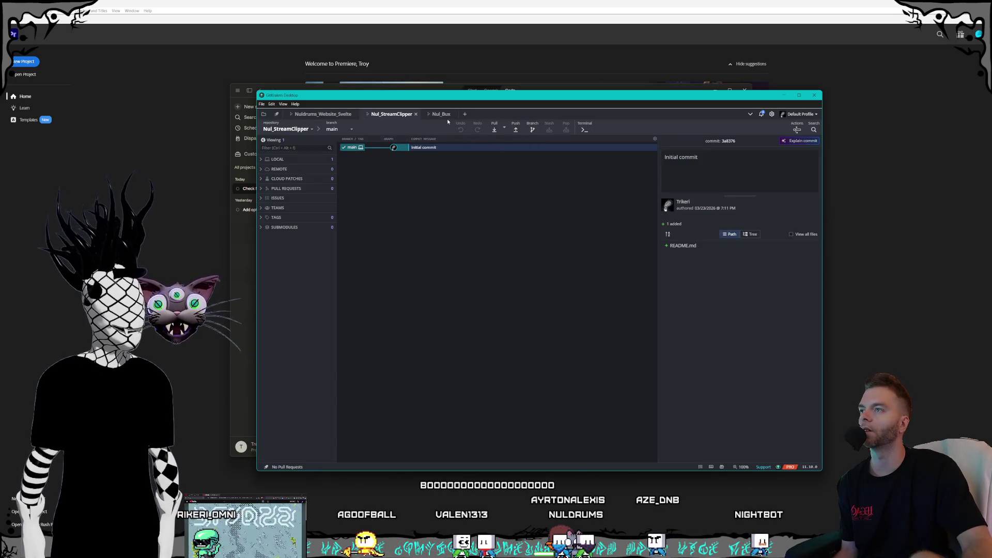
Open the adb-mcp repository from the Recent list in a new GitKraken tab.
{"action": "left_click", "coordinate": [465, 115]}
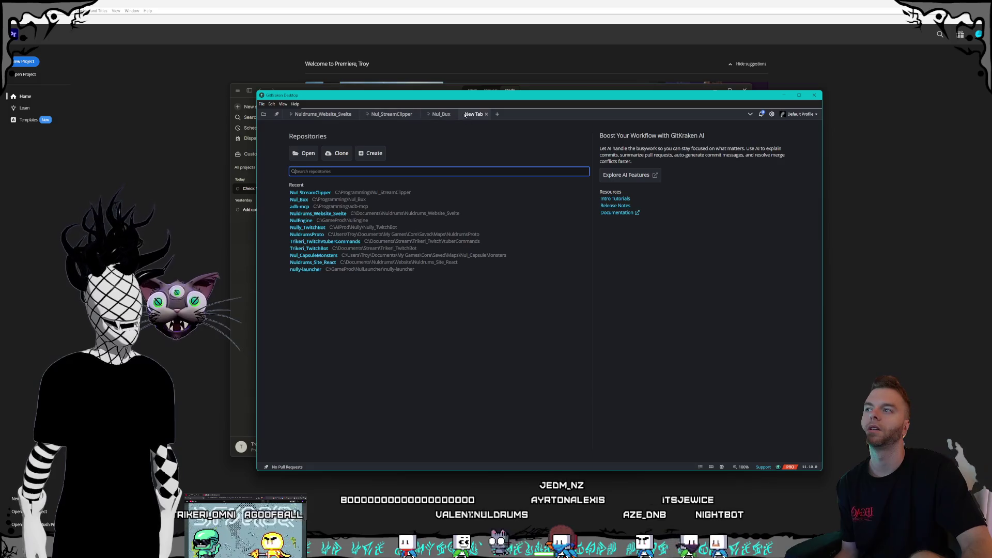
{"action": "left_click", "coordinate": [302, 155]}
{"action": "key", "text": "Escape"}
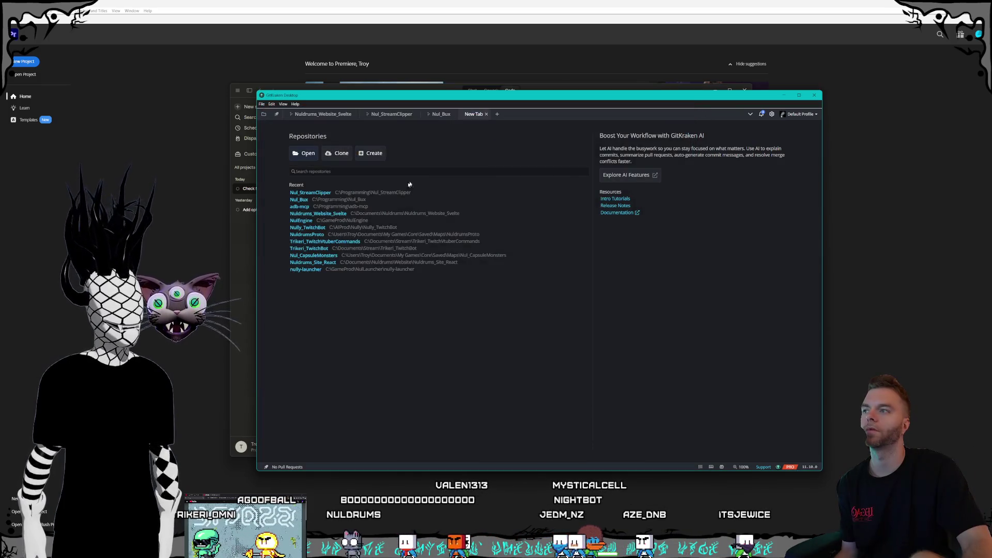
{"action": "left_click", "coordinate": [309, 206]}
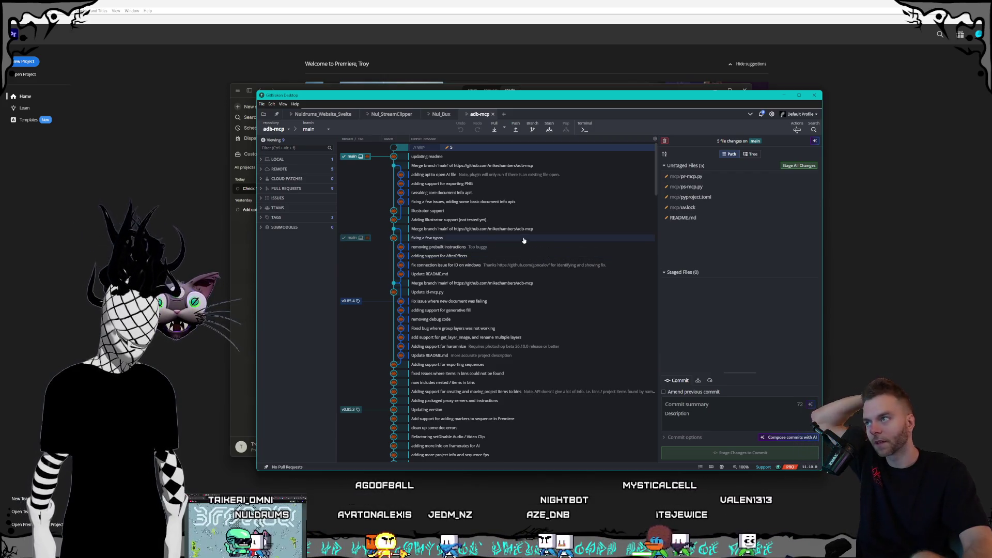
Shift the GitKraken window slightly down and right, then return to Claude.
{"action": "mouse_move", "coordinate": [773, 216]}
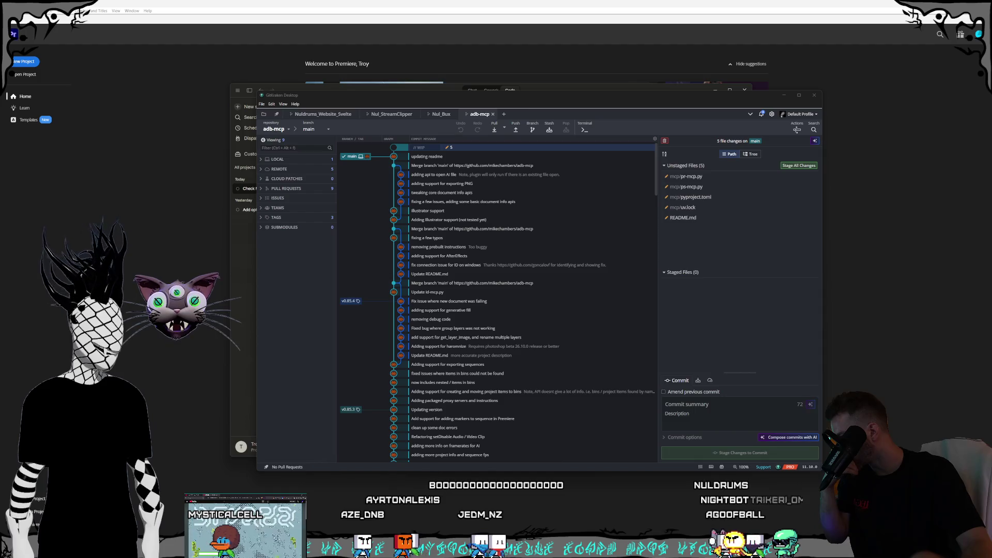
{"action": "left_click", "coordinate": [490, 102]}
{"action": "left_click_drag", "start_coordinate": [489, 101], "coordinate": [504, 116]}
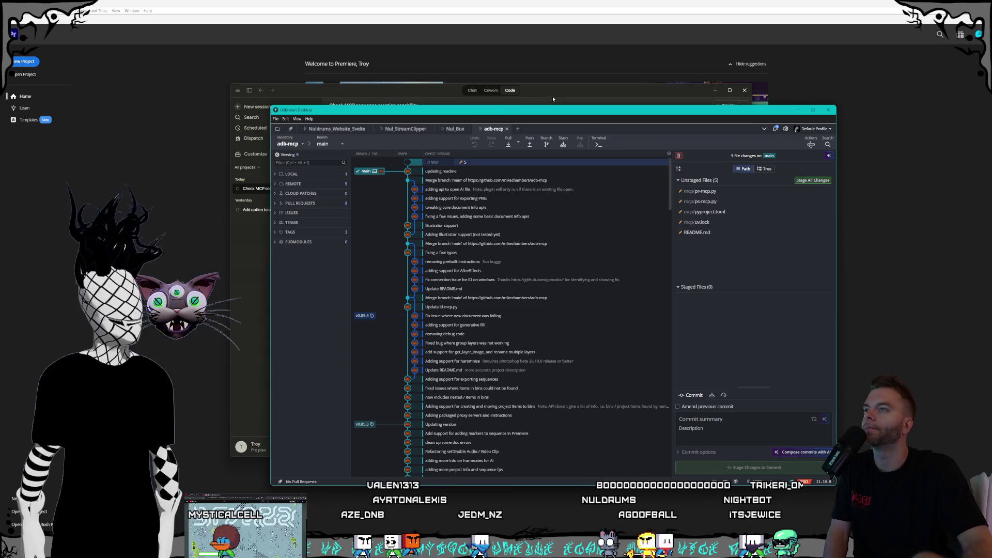
{"action": "left_click", "coordinate": [554, 96]}
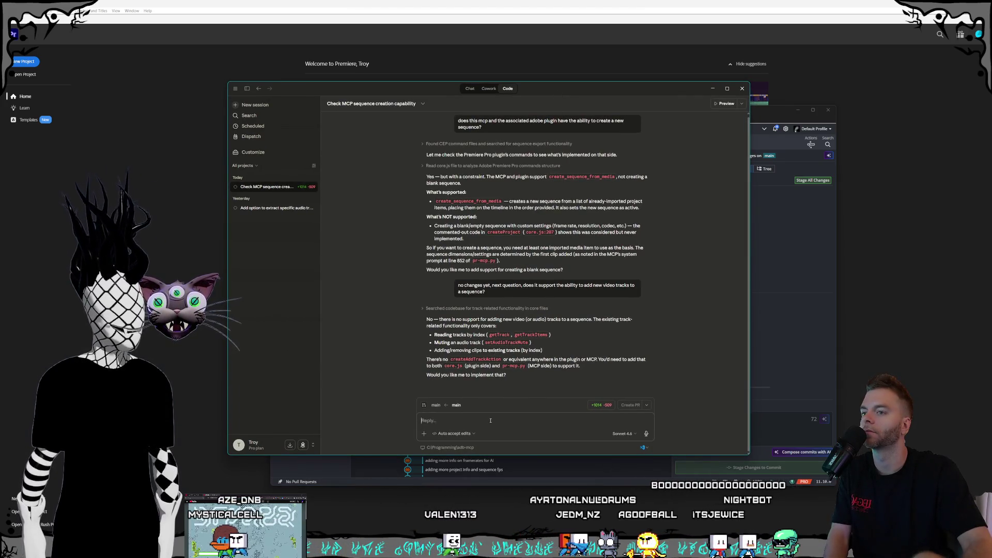
In the Premiere Pro chat, add step 4: 'Add a copy of the full clip to Video track 2'.
{"action": "left_click", "coordinate": [465, 90]}
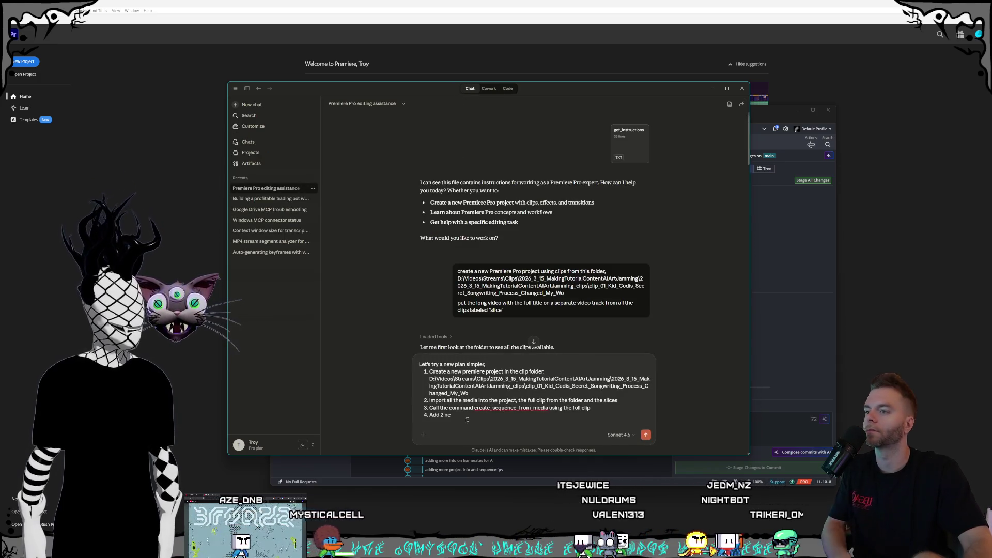
{"action": "key", "text": "BackSpace"}
{"action": "key", "text": "BackSpace"}
{"action": "key", "text": "BackSpace"}
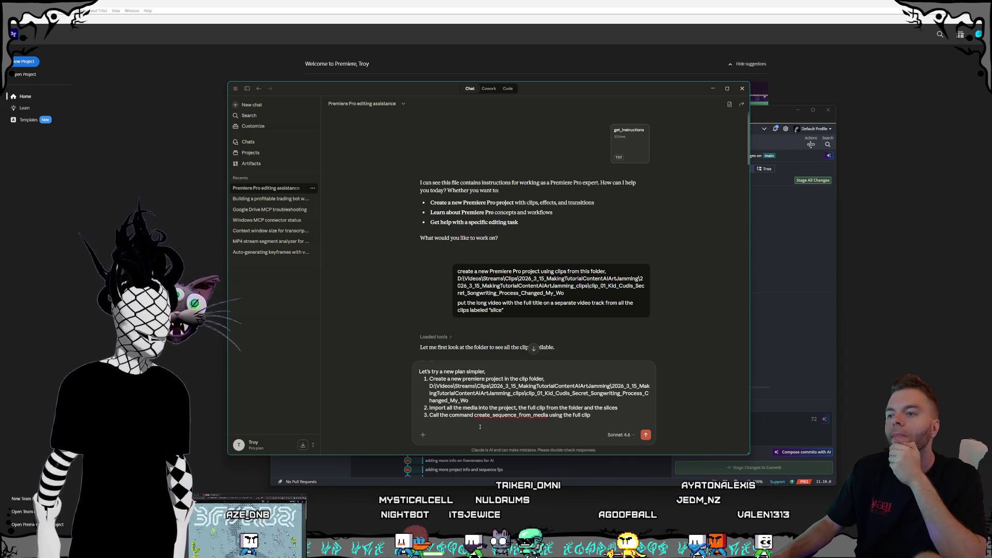
{"action": "key", "text": "shift+Return"}
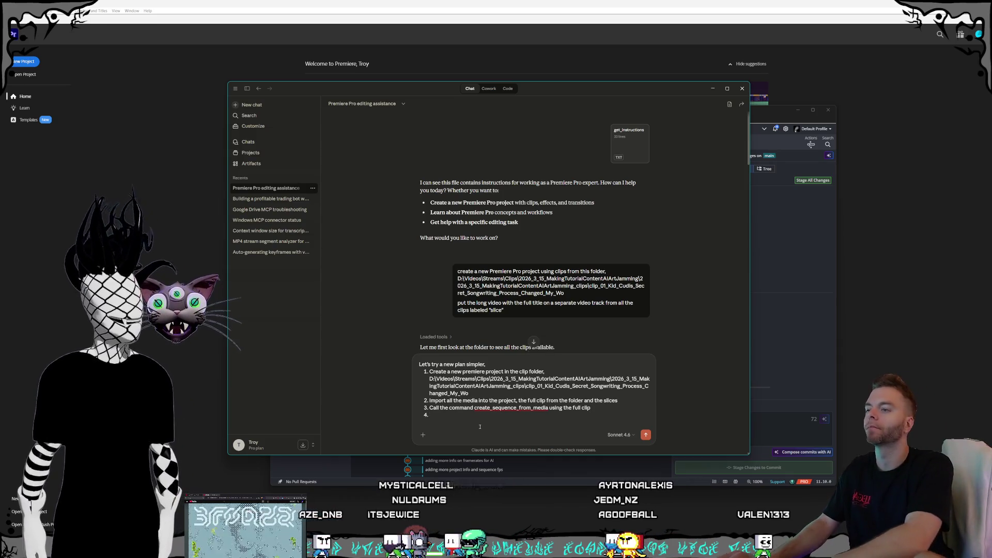
{"action": "type", "text": "Add"}
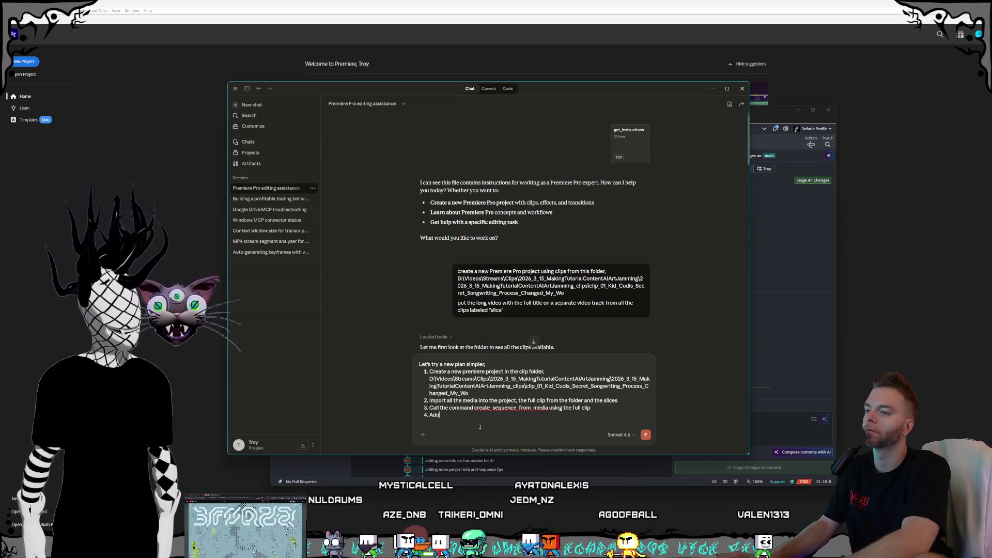
{"action": "type", "text": " a copy of the ful"}
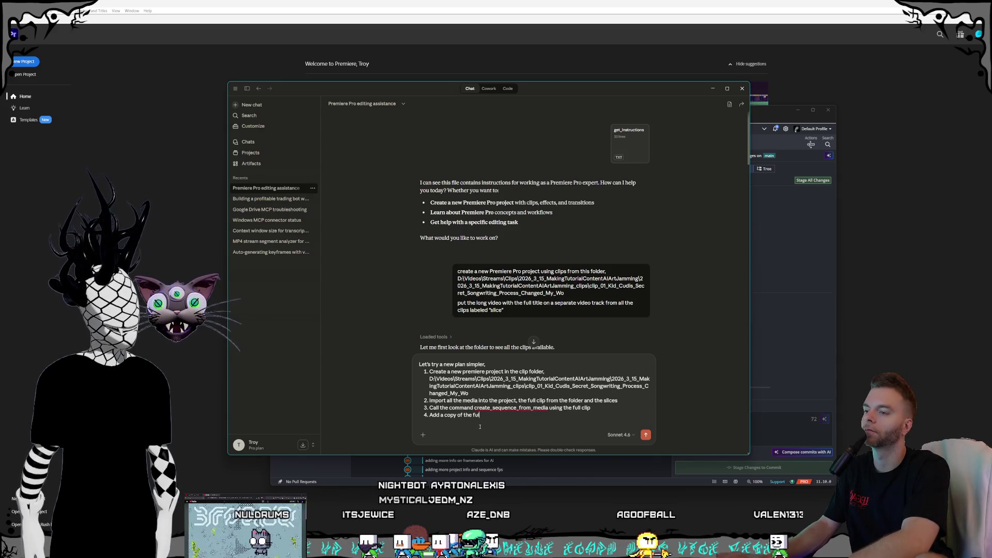
{"action": "type", "text": "l clip to Vide"}
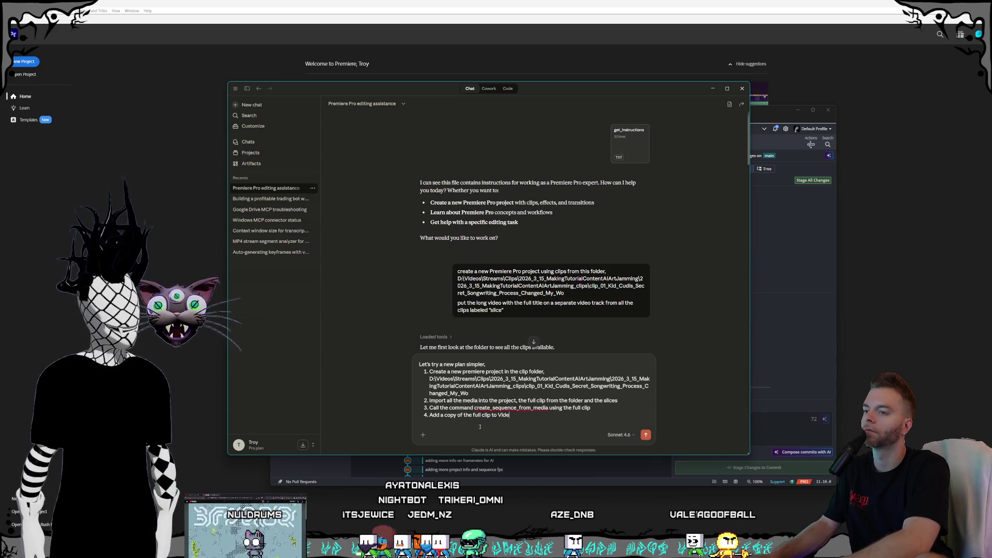
{"action": "type", "text": "o track 2"}
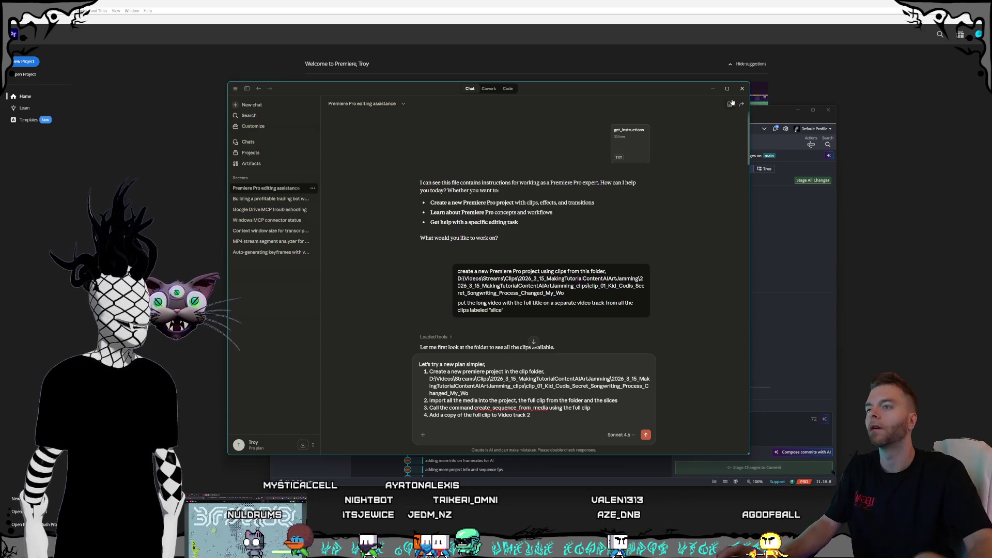
{"action": "scroll", "coordinate": [601, 218], "scroll_direction": "down", "scroll_amount": 10}
{"action": "scroll", "coordinate": [601, 218], "scroll_direction": "down", "scroll_amount": 10}
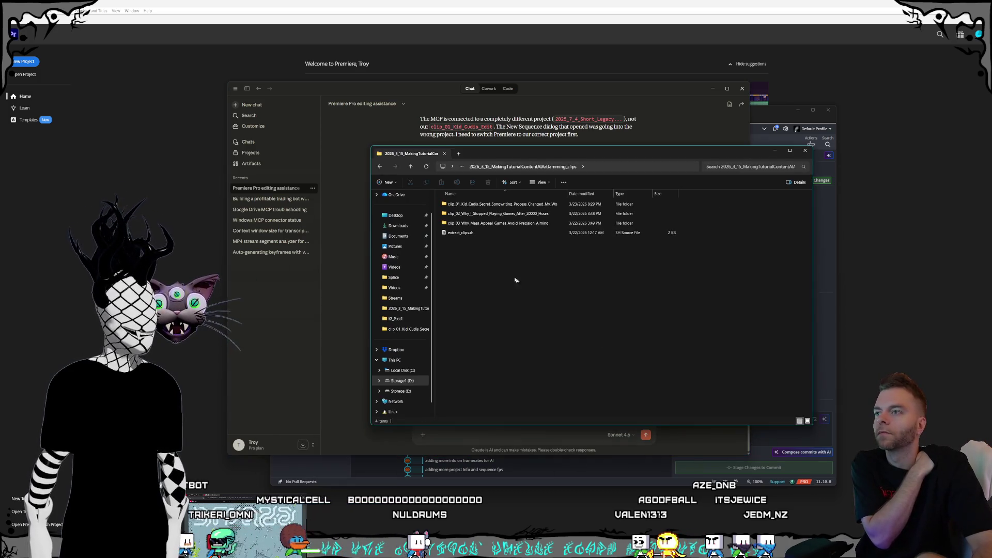
Open the clip_01 Kid Cudi folder to check its slice videos, then minimize File Explorer.
{"action": "double_click", "coordinate": [522, 204]}
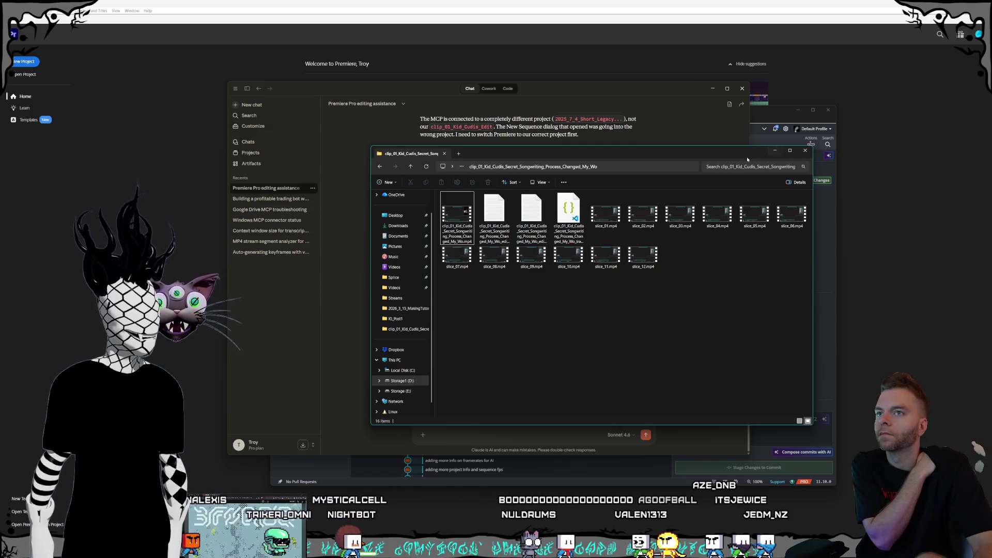
{"action": "left_click_drag", "start_coordinate": [747, 159], "coordinate": [863, 178]}
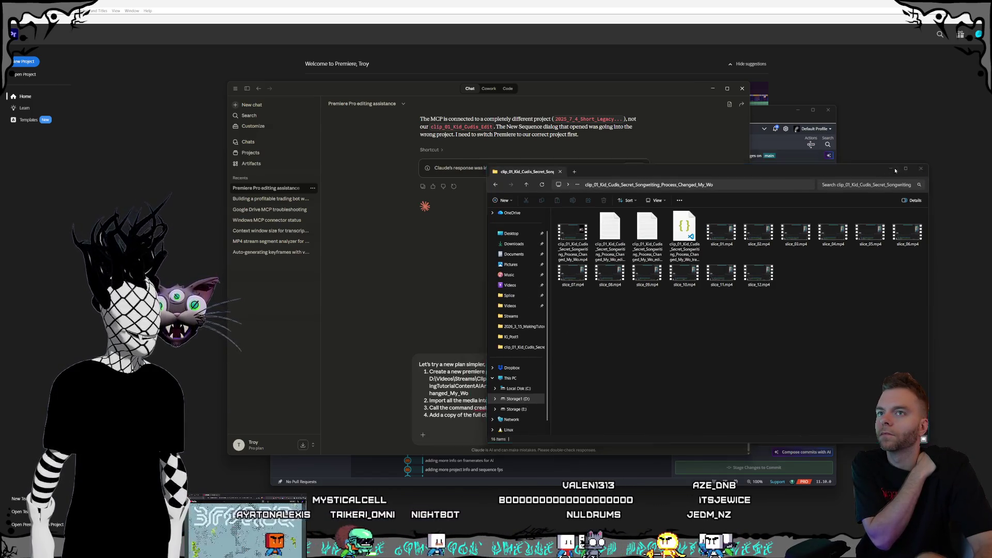
{"action": "left_click", "coordinate": [894, 169]}
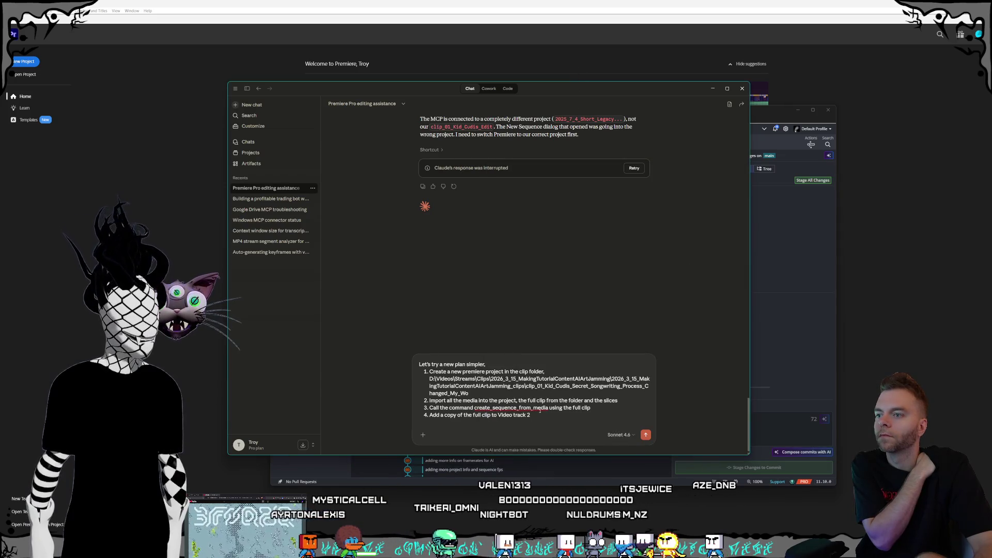
Submit the revised four-step Premiere project and sequence plan to Claude.
{"action": "left_click", "coordinate": [646, 435]}
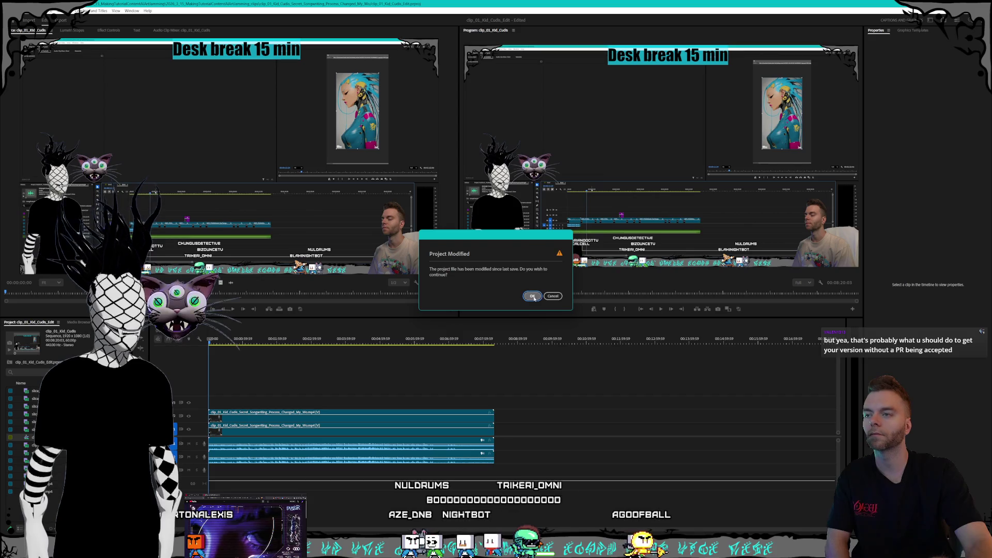
Dismiss the Project Modified and Project Save Error dialogs, then place GitKraken over Premiere.
{"action": "left_click", "coordinate": [533, 296]}
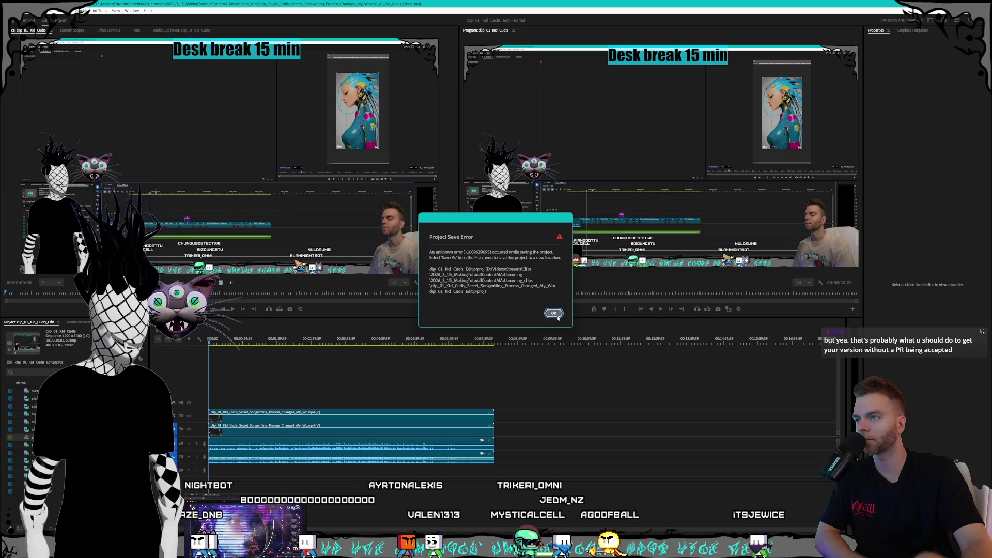
{"action": "left_click", "coordinate": [553, 313]}
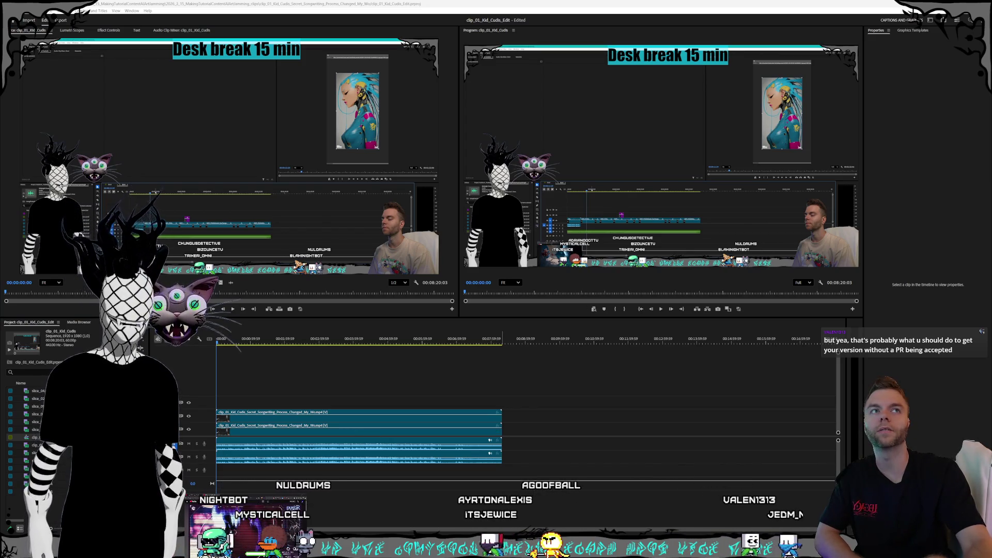
{"action": "left_click_drag", "start_coordinate": [378, 102], "coordinate": [505, 64]}
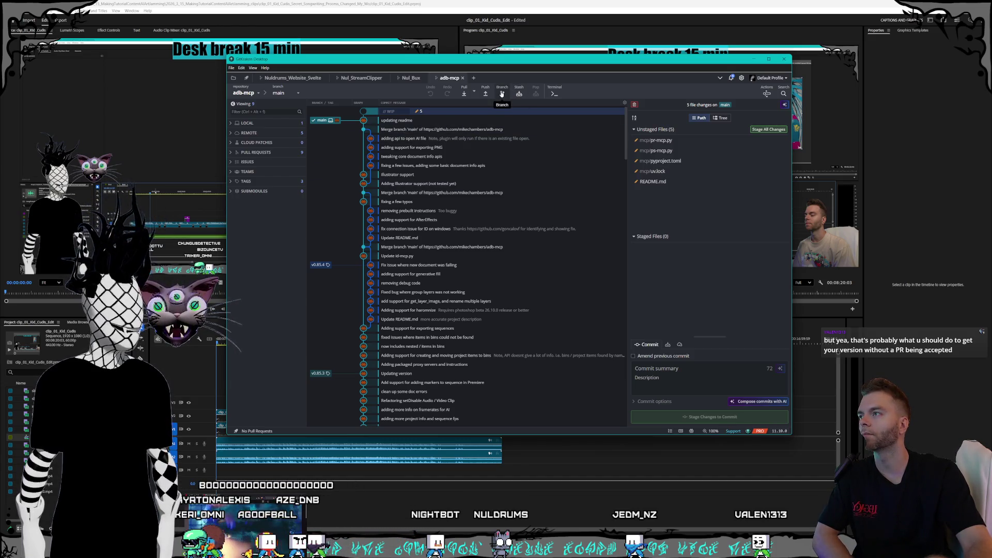
{"action": "left_click", "coordinate": [281, 92]}
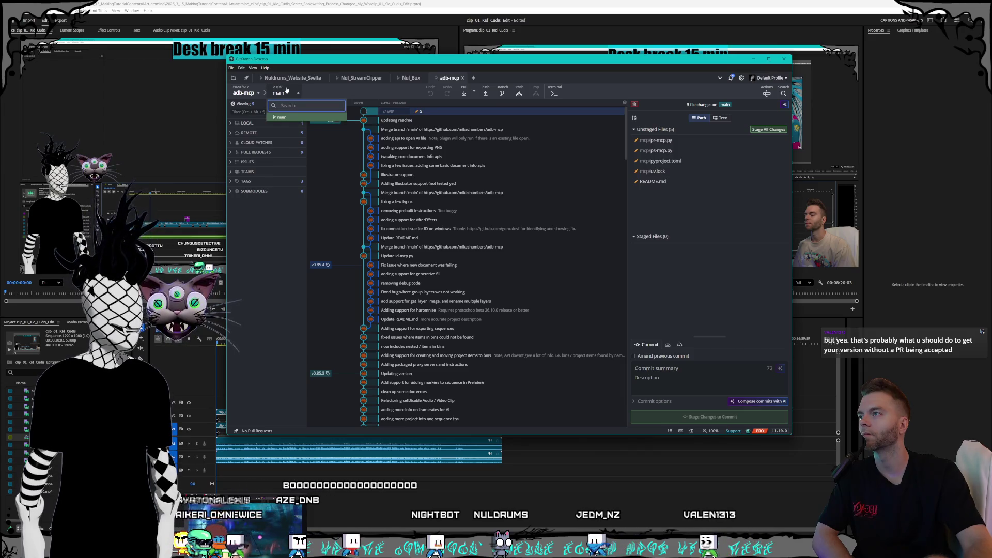
{"action": "left_click", "coordinate": [282, 116]}
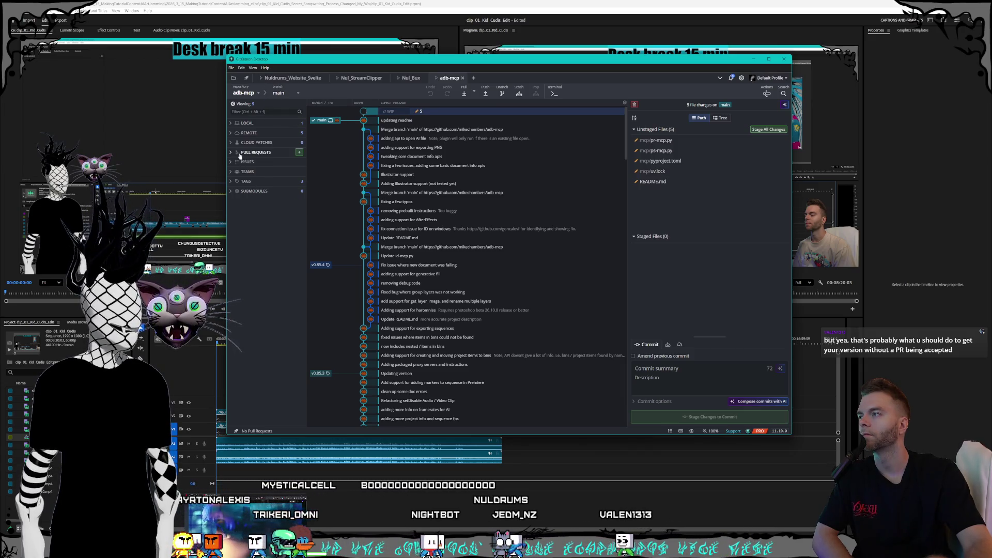
{"action": "left_click", "coordinate": [230, 133]}
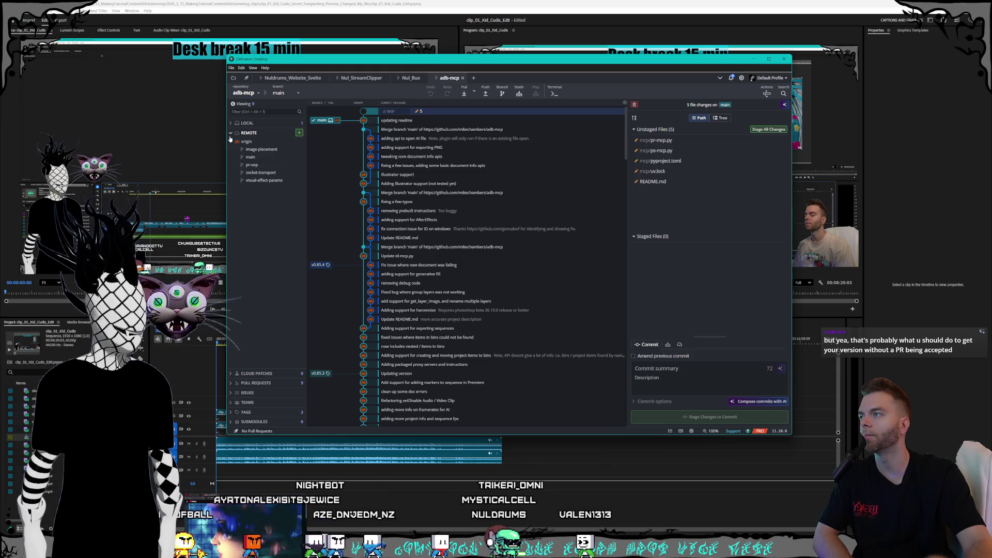
{"action": "left_click", "coordinate": [231, 138]}
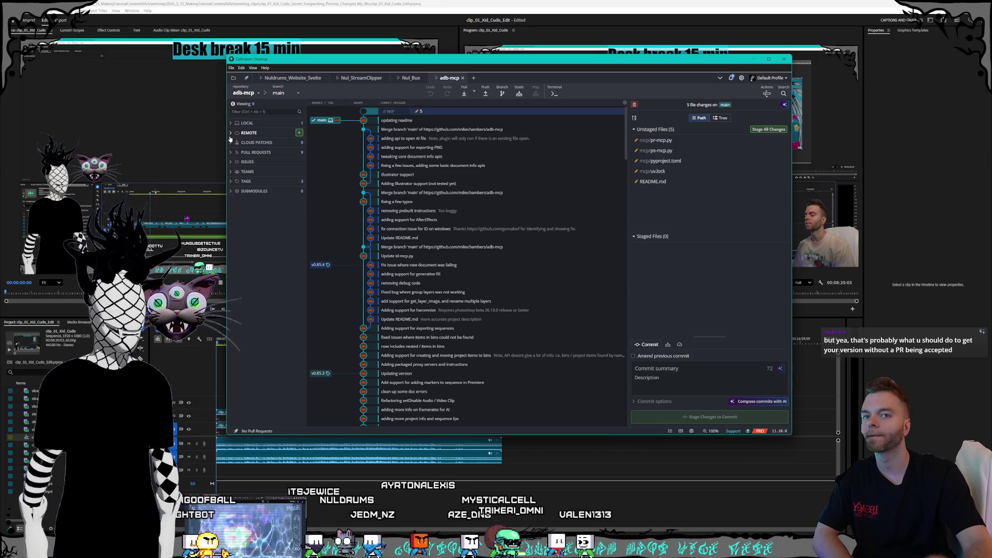
{"action": "left_click", "coordinate": [231, 135]}
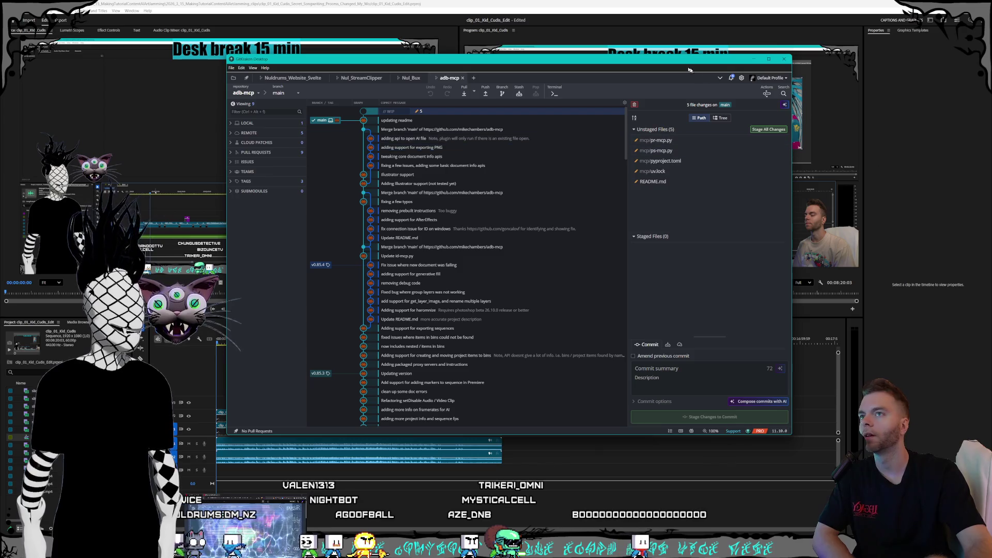
{"action": "mouse_move", "coordinate": [719, 53]}
{"action": "left_mouse_down"}
{"action": "mouse_move", "coordinate": [682, 83]}
{"action": "mouse_move", "coordinate": [660, 78]}
{"action": "left_mouse_up"}
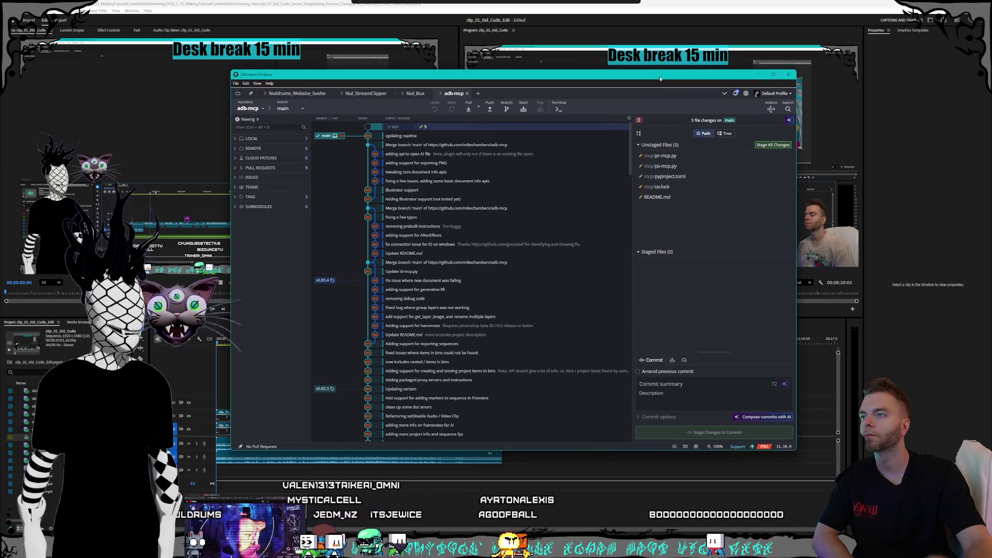
{"action": "left_click", "coordinate": [757, 76]}
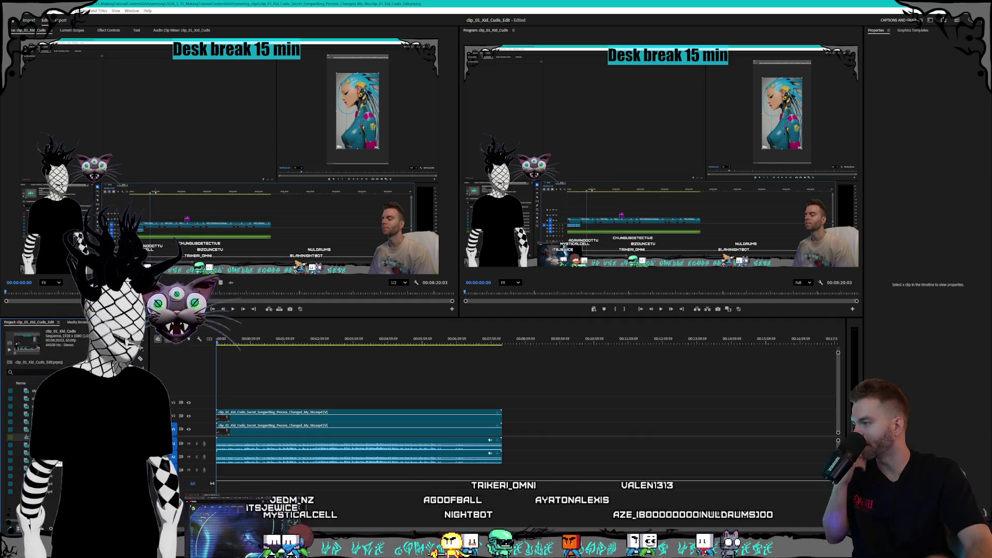
Create a new sequence from the clip, close the edited sequence's timeline panel, and return to Claude.
{"action": "right_click", "coordinate": [58, 424]}
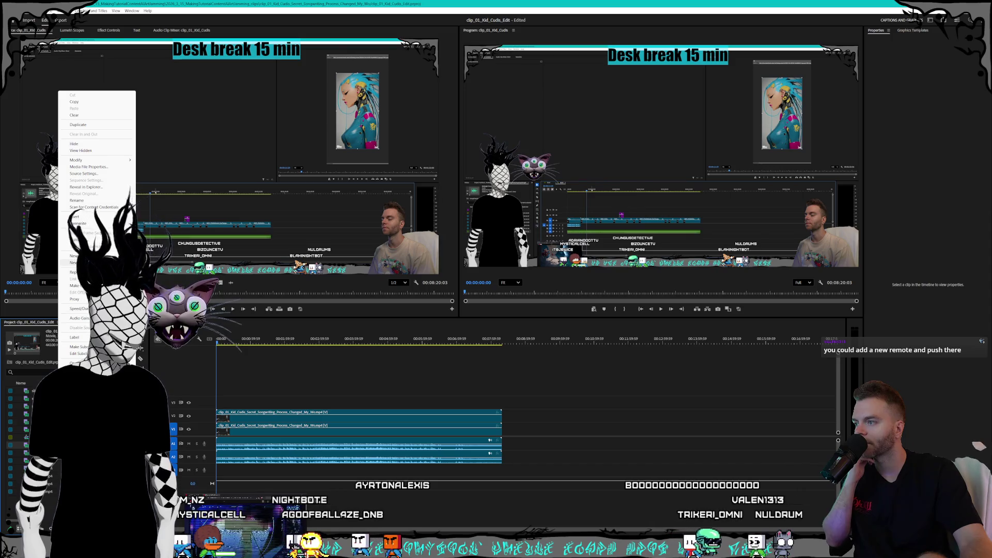
{"action": "left_click", "coordinate": [78, 262]}
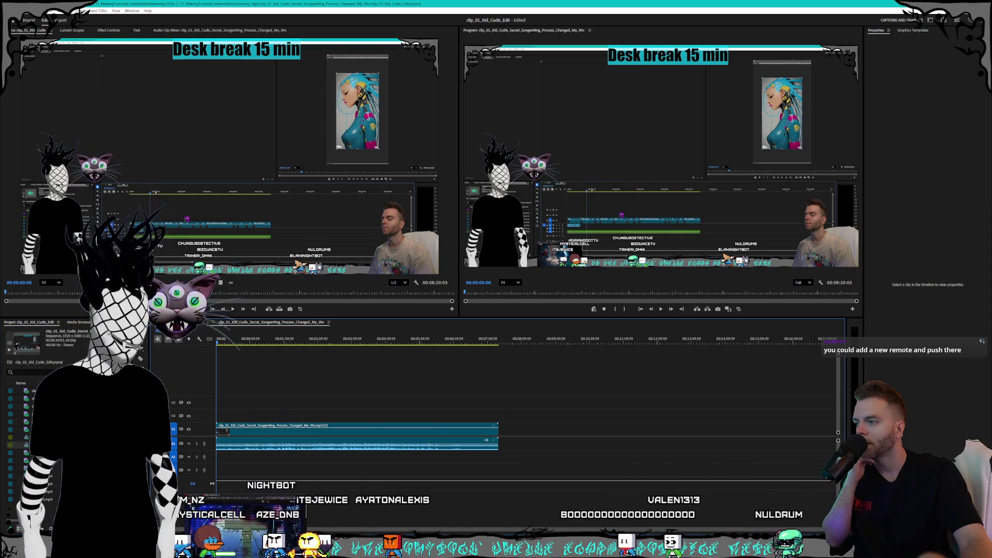
{"action": "right_click", "coordinate": [275, 323]}
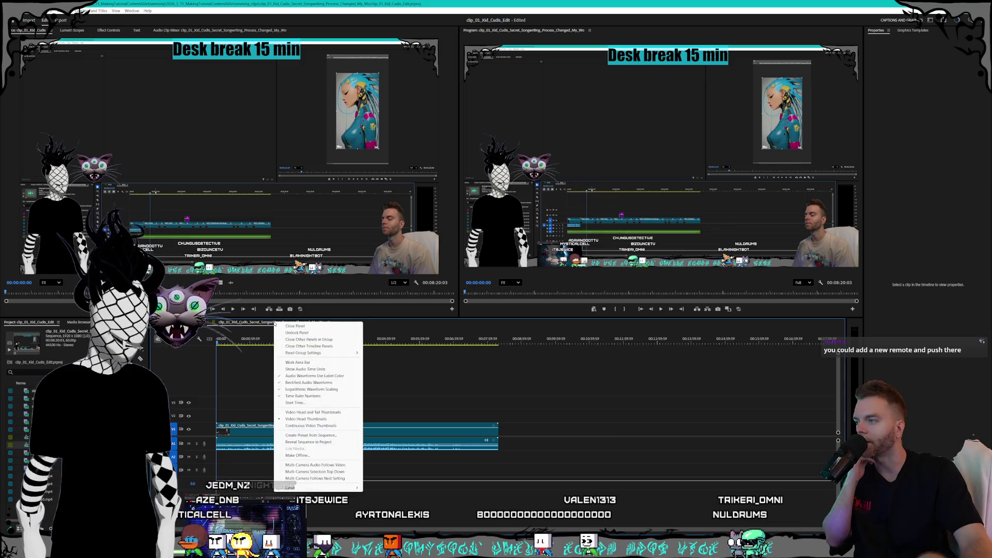
{"action": "left_click", "coordinate": [295, 326]}
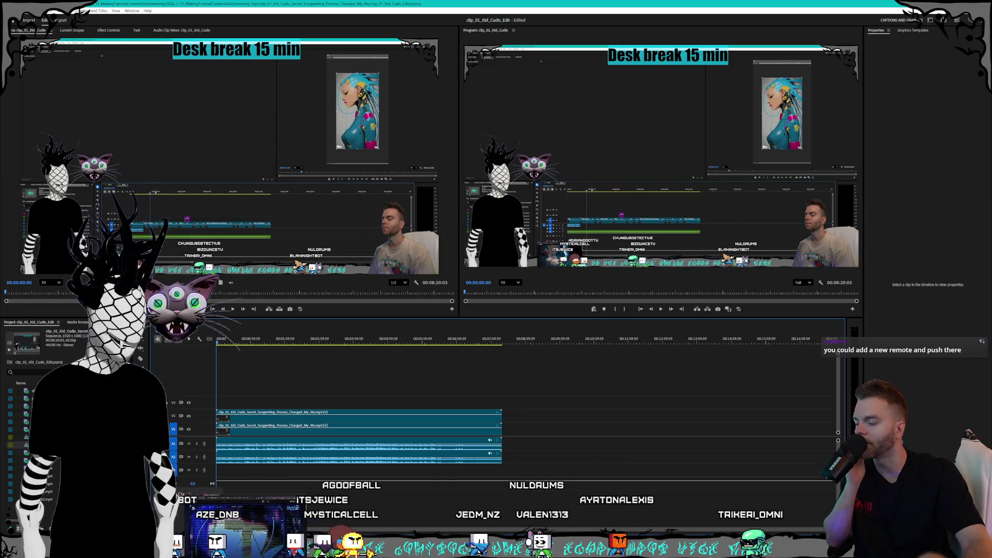
{"action": "key", "text": "alt+Tab"}
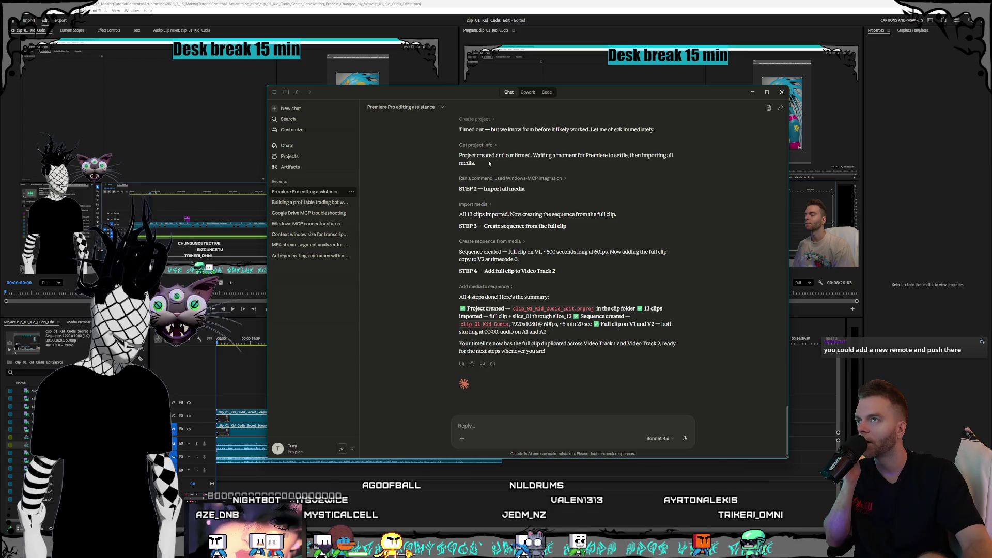
Open the Code session 'Check MCP sequence creation capability'.
{"action": "left_click", "coordinate": [547, 93]}
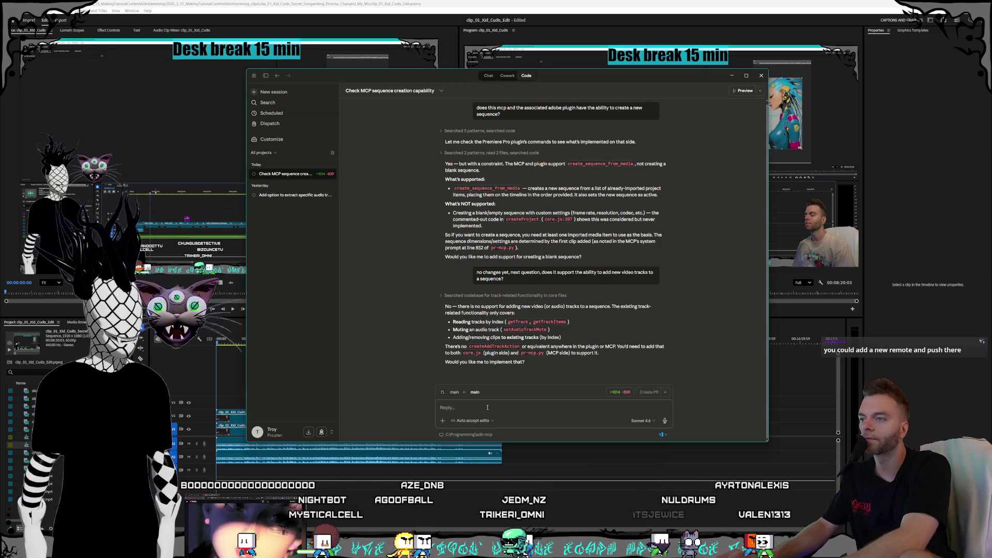
Reply that blank sequences should be created with a specific preset, then return to Premiere Pro.
{"action": "type", "text": "for the"}
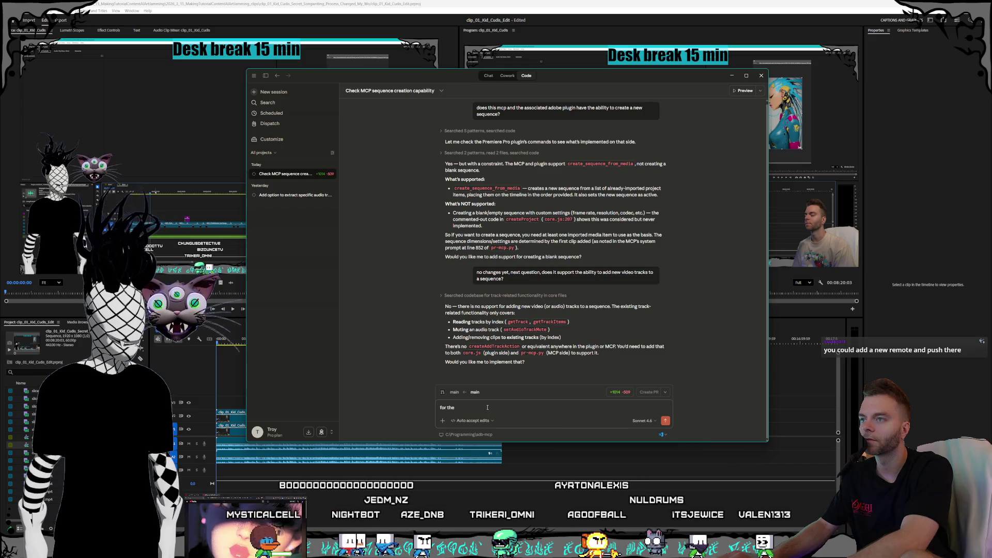
{"action": "type", "text": " creat"}
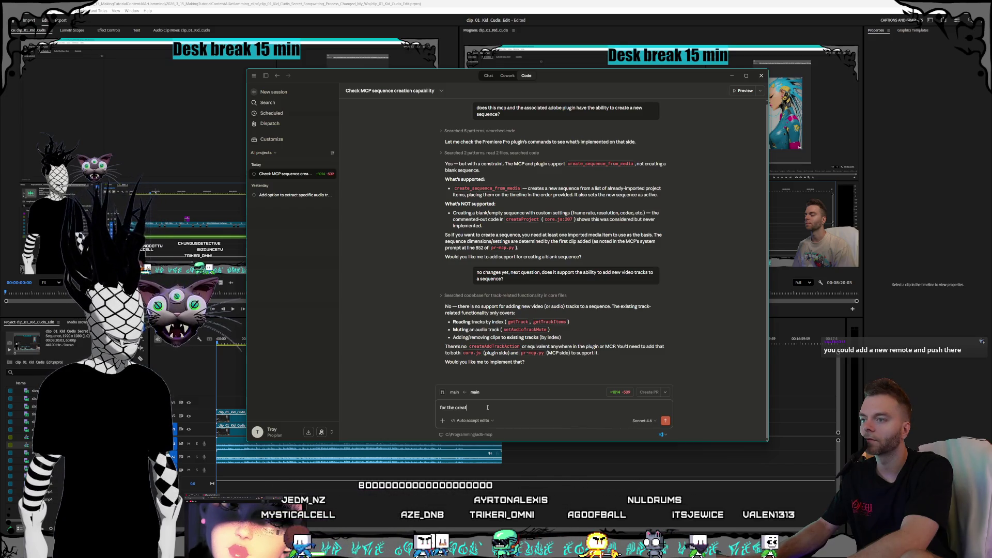
{"action": "type", "text": "ing a blank sequence, the goal"}
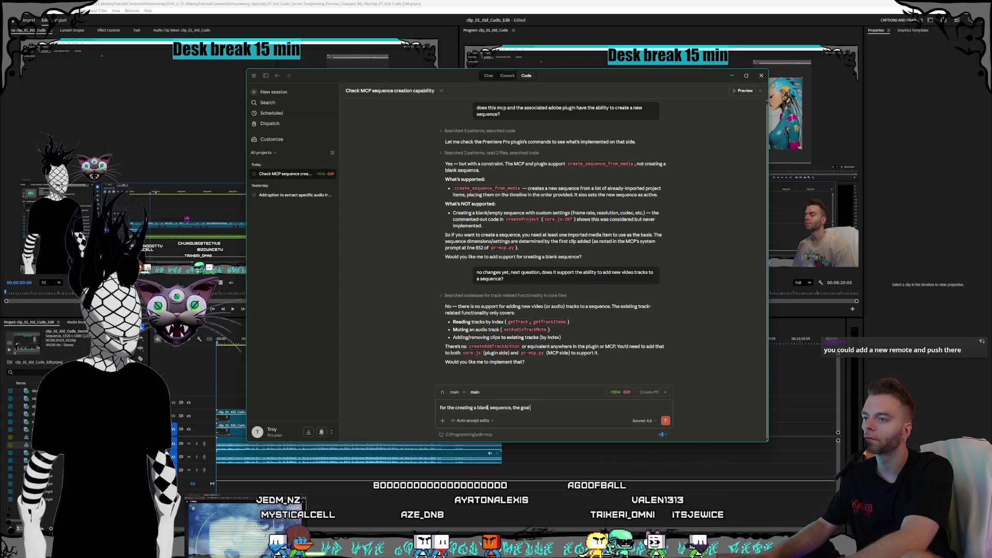
{"action": "type", "text": " is we want to c"}
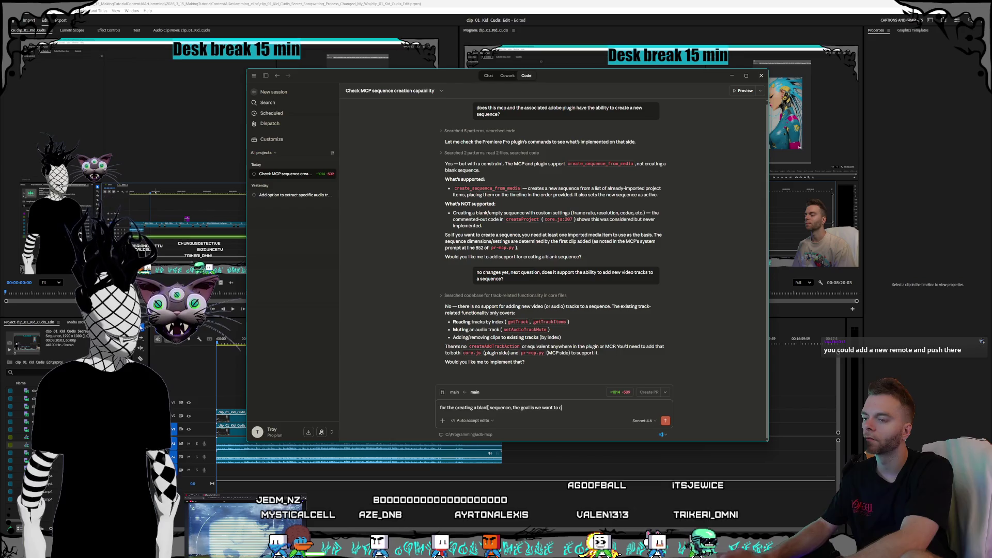
{"action": "type", "text": "reate a sequenc"}
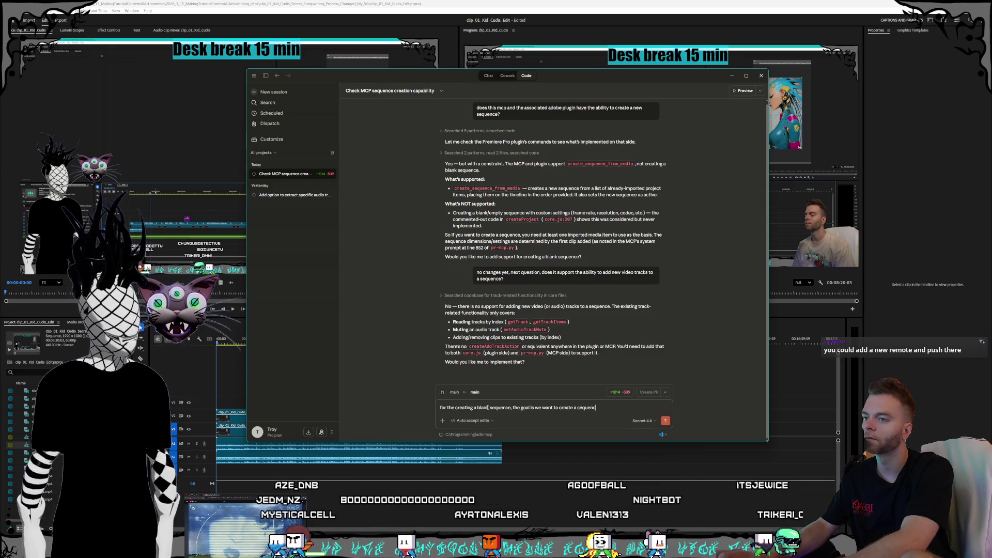
{"action": "type", "text": "e with a specific"}
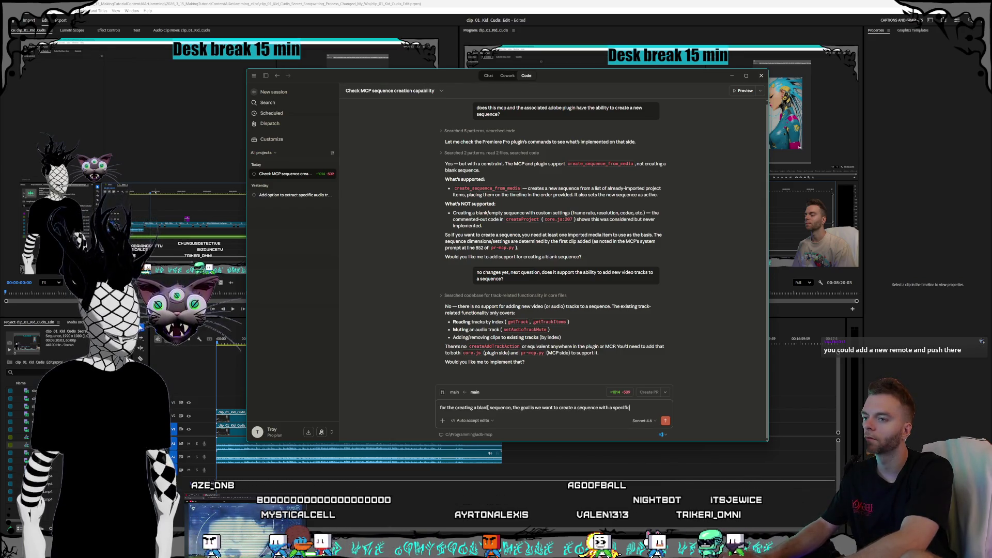
{"action": "type", "text": " preset for"}
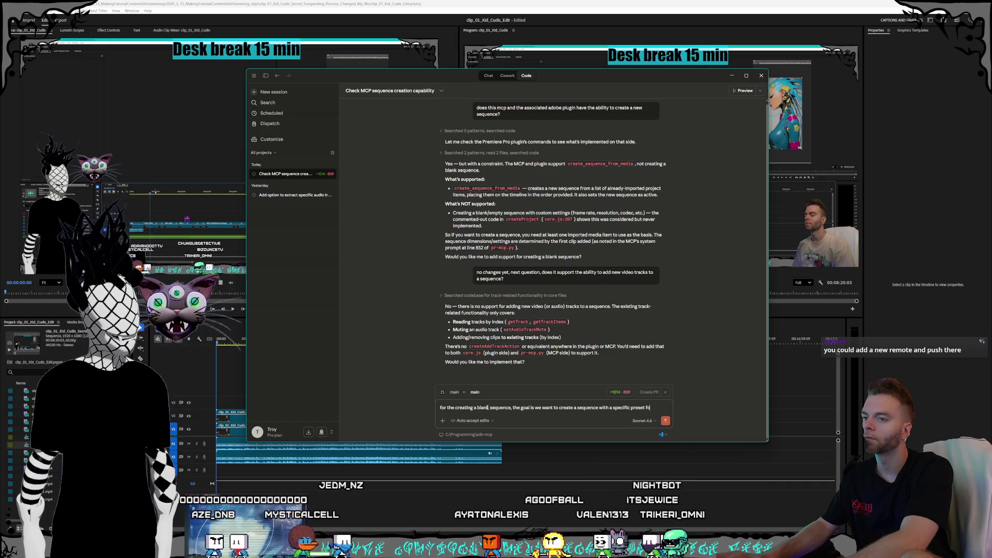
{"action": "key", "text": "alt+Tab"}
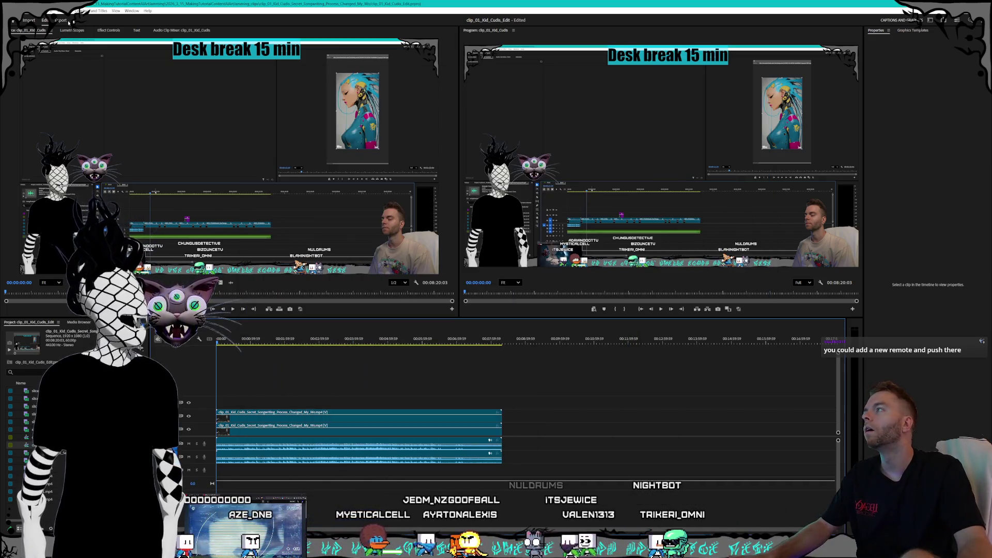
{"action": "left_click", "coordinate": [11, 11]}
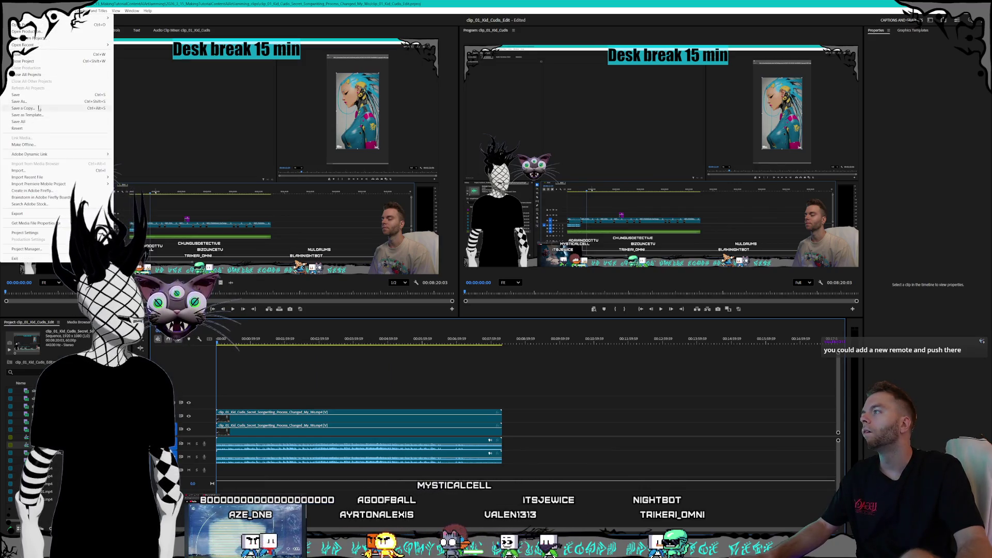
{"action": "mouse_move", "coordinate": [78, 19]}
{"action": "left_click", "coordinate": [132, 38]}
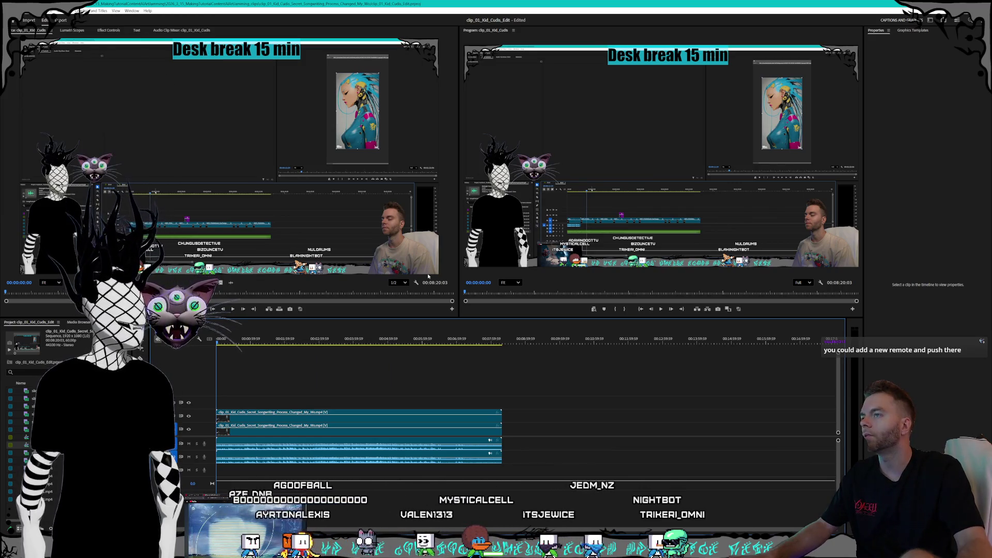
{"action": "left_click_drag", "start_coordinate": [457, 150], "coordinate": [476, 90]}
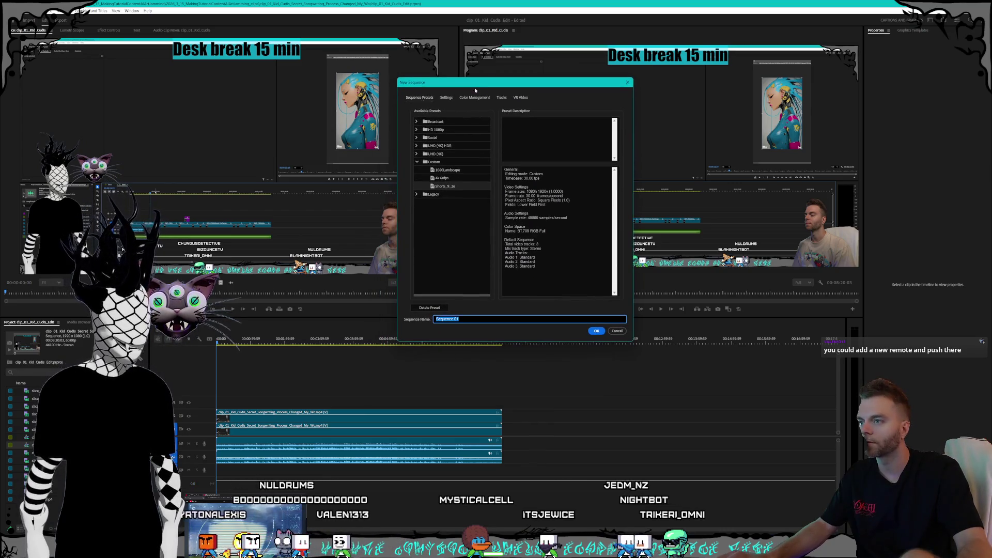
{"action": "left_click", "coordinate": [454, 187]}
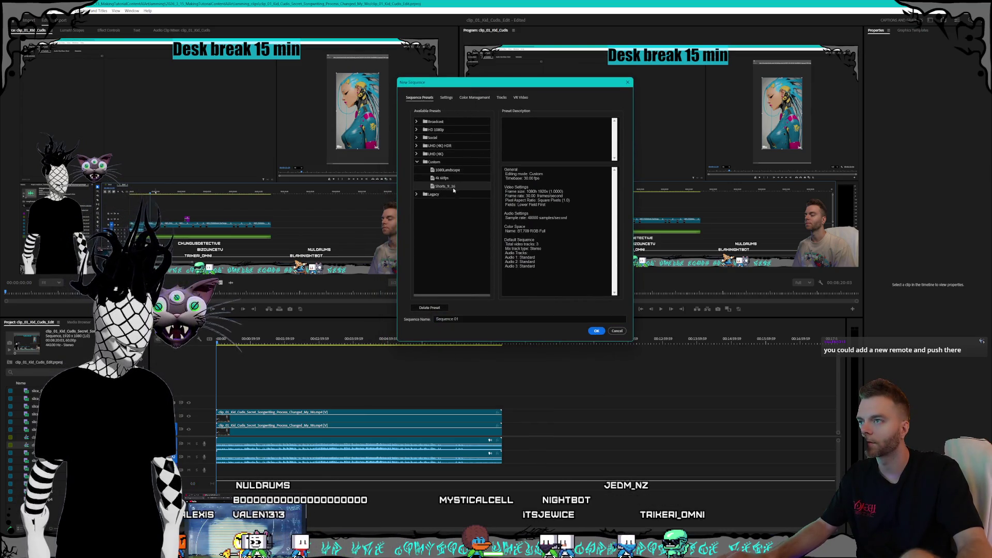
{"action": "left_click_drag", "start_coordinate": [510, 83], "coordinate": [352, 48]}
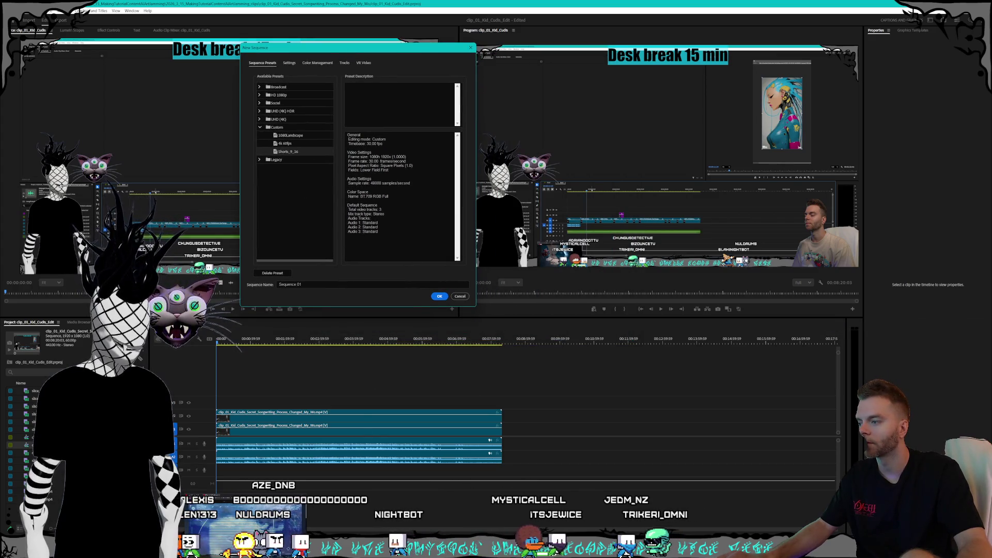
{"action": "key", "text": "alt+Tab"}
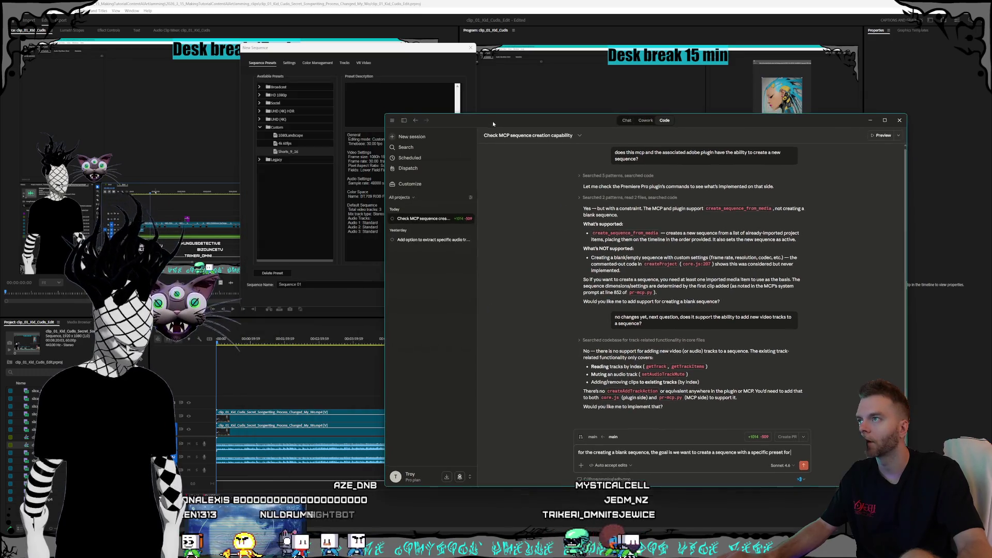
{"action": "left_click", "coordinate": [403, 2]}
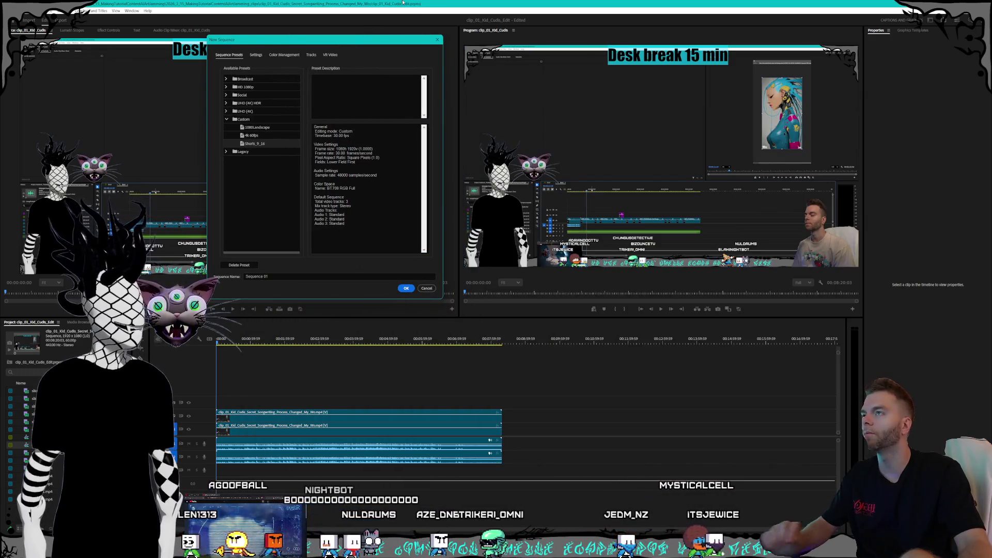
{"action": "left_click", "coordinate": [437, 40]}
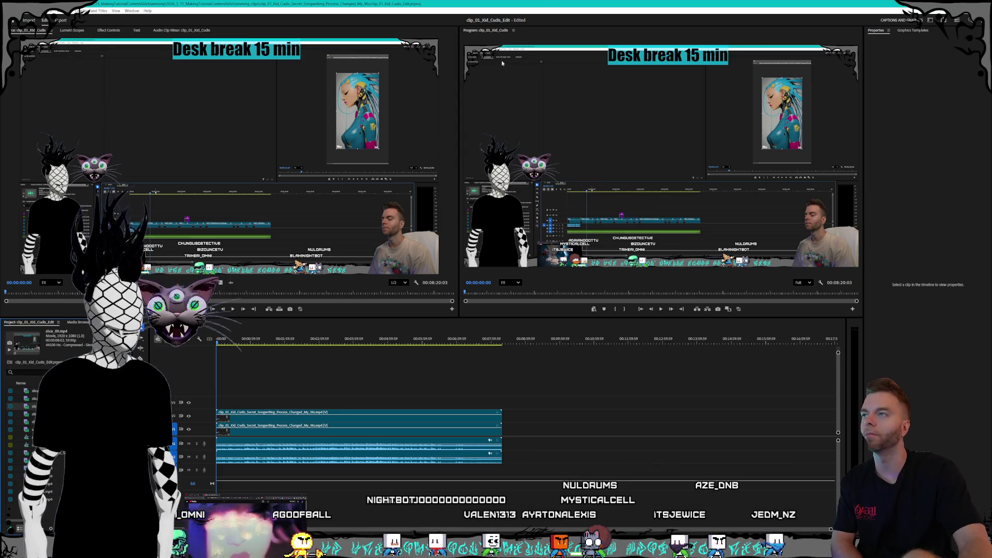
{"action": "mouse_move", "coordinate": [549, 5]}
{"action": "left_mouse_down"}
{"action": "mouse_move", "coordinate": [574, 31]}
{"action": "mouse_move", "coordinate": [511, 12]}
{"action": "left_mouse_up"}
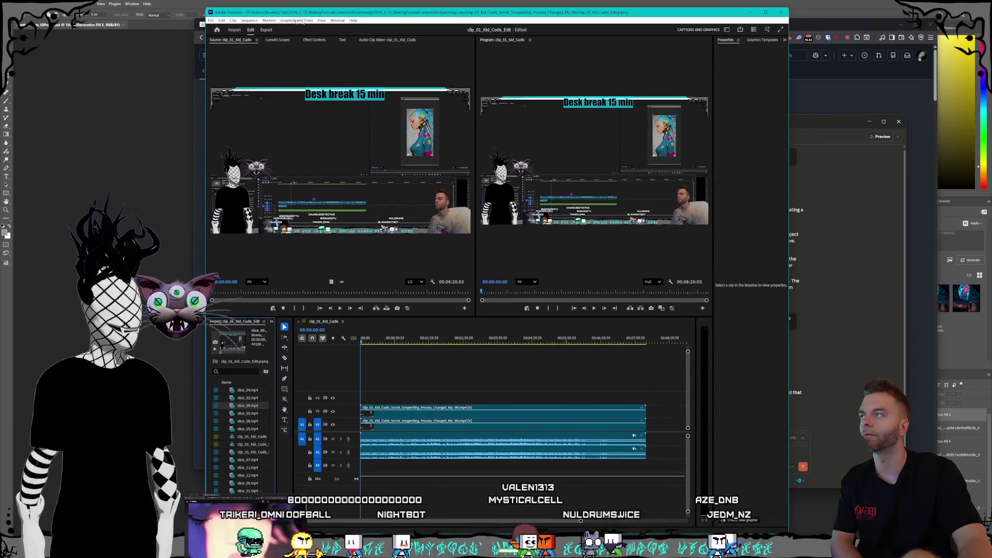
Widen the Premiere Pro window, select the full source clip in the Project panel, and return to Claude.
{"action": "mouse_move", "coordinate": [205, 8]}
{"action": "left_mouse_down"}
{"action": "mouse_move", "coordinate": [139, 27]}
{"action": "mouse_move", "coordinate": [89, 26]}
{"action": "mouse_move", "coordinate": [257, 13]}
{"action": "left_mouse_up"}
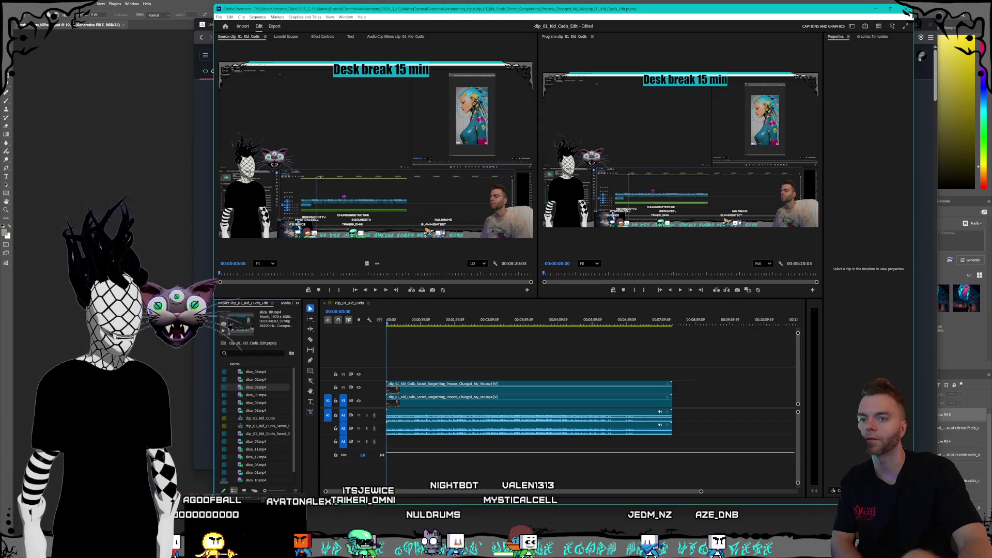
{"action": "left_click_drag", "start_coordinate": [905, 10], "coordinate": [986, 5]}
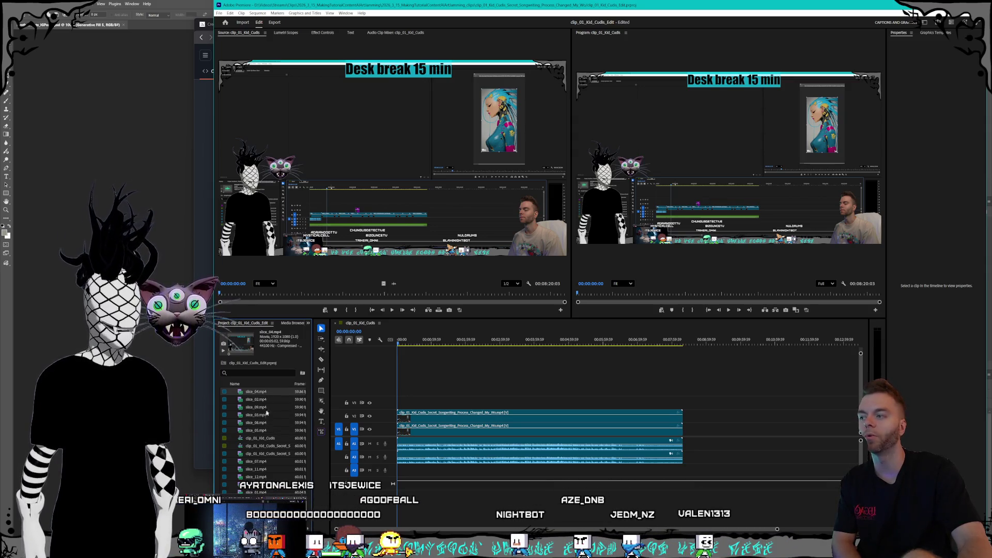
{"action": "left_click", "coordinate": [268, 433], "text": "shift"}
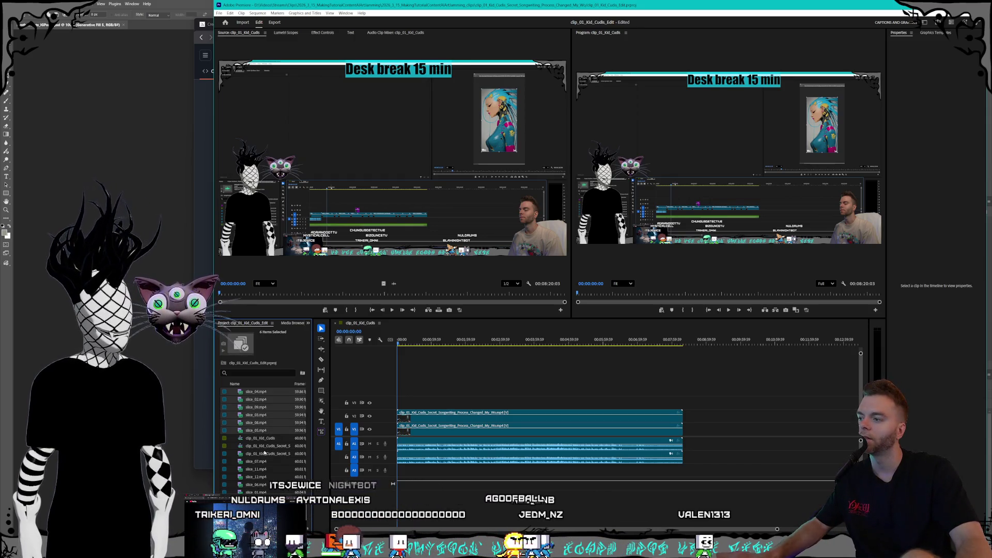
{"action": "left_click", "coordinate": [265, 453]}
{"action": "left_click", "coordinate": [264, 470], "text": "shift"}
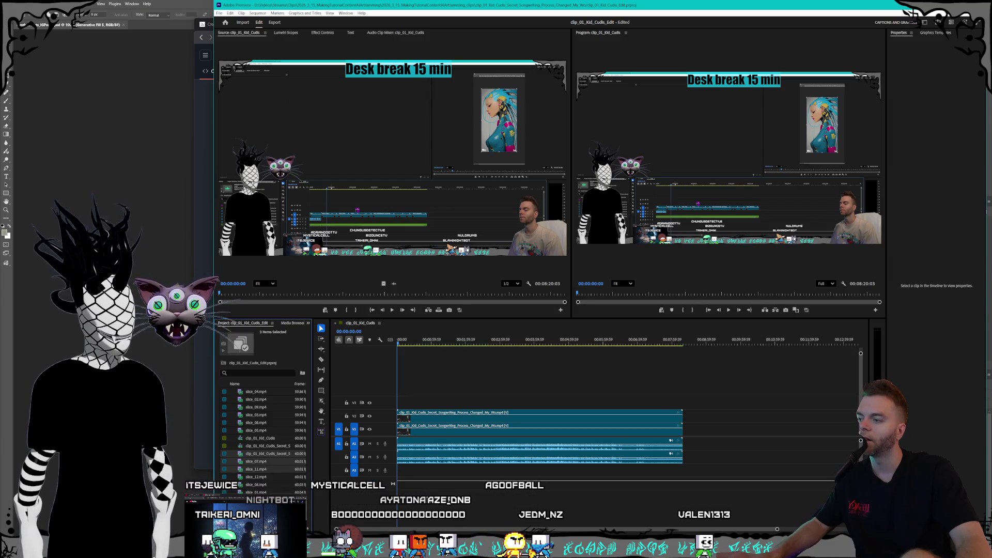
{"action": "left_click", "coordinate": [270, 454]}
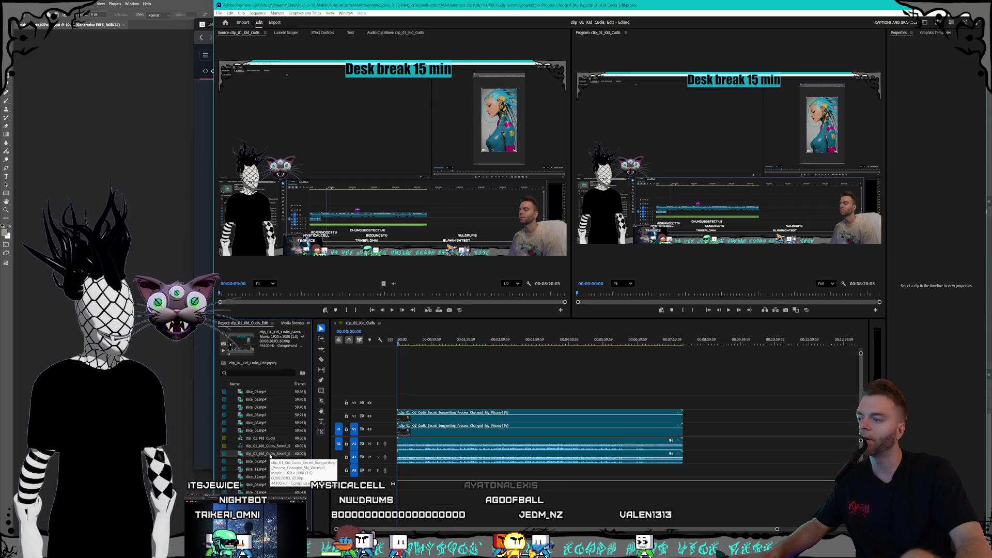
{"action": "key", "text": "alt+Tab"}
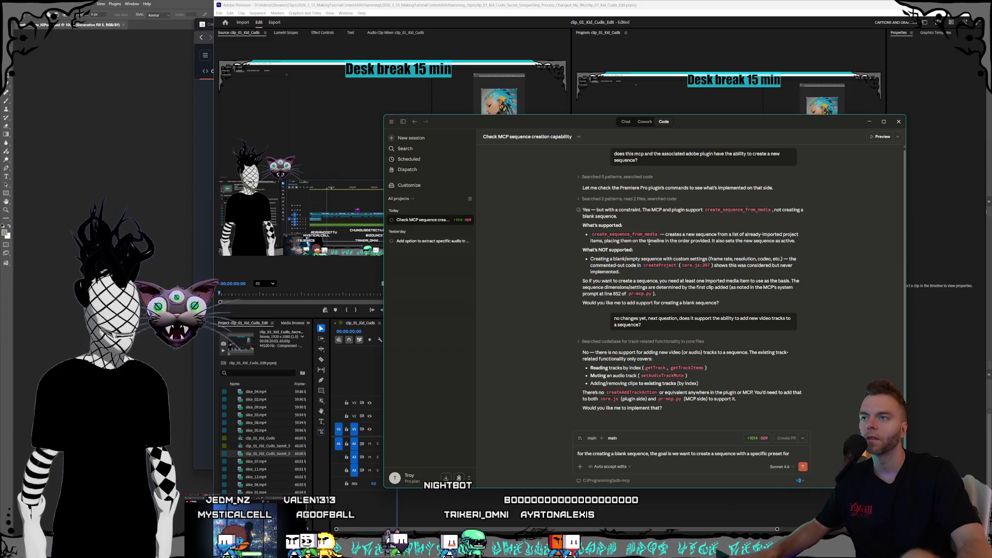
Clear the drafted reply and start a new one approving blank sequences, naming the preset 'called'.
{"action": "left_click_drag", "start_coordinate": [592, 234], "coordinate": [658, 235]}
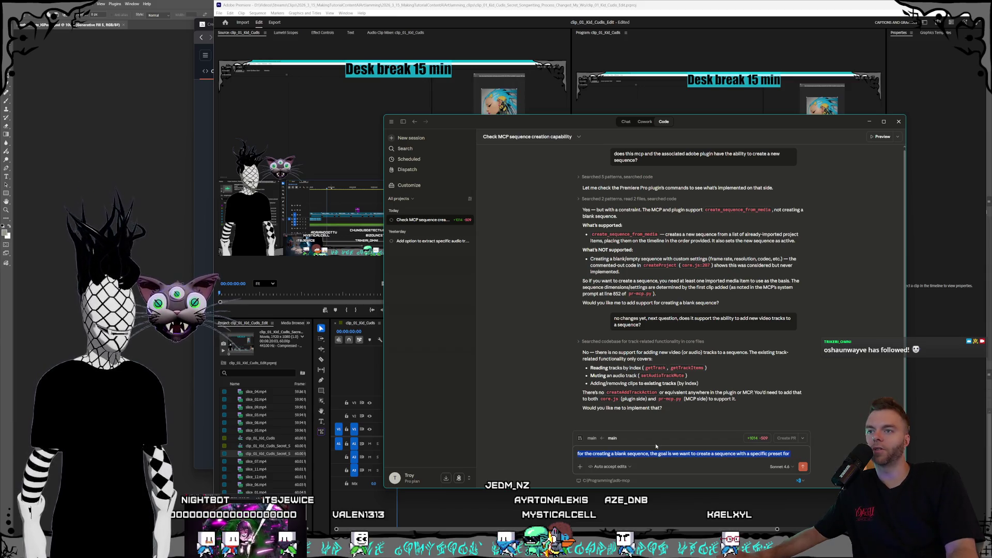
{"action": "key", "text": "BackSpace"}
{"action": "type", "text": "yes add support for creating a blank sequence, we have a preset"}
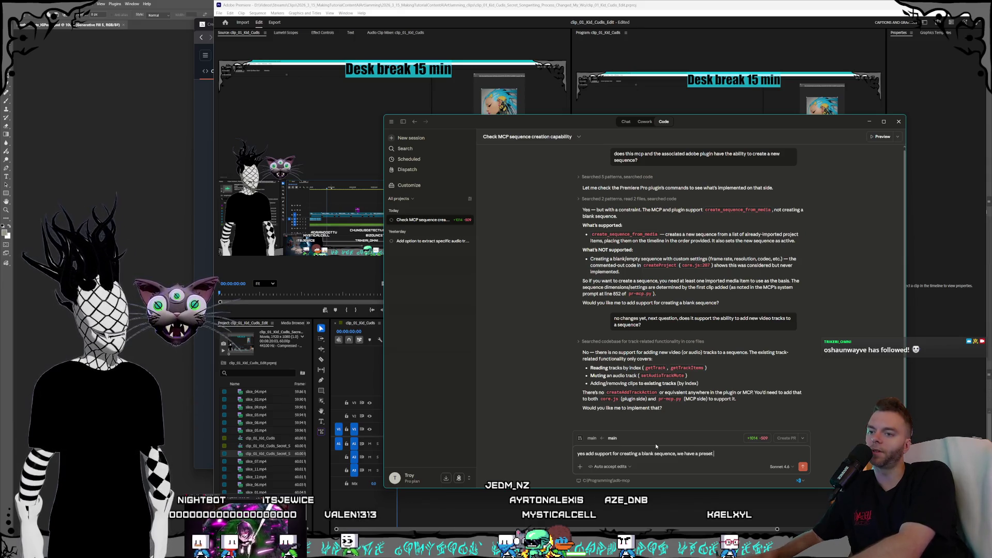
{"action": "type", "text": "called"}
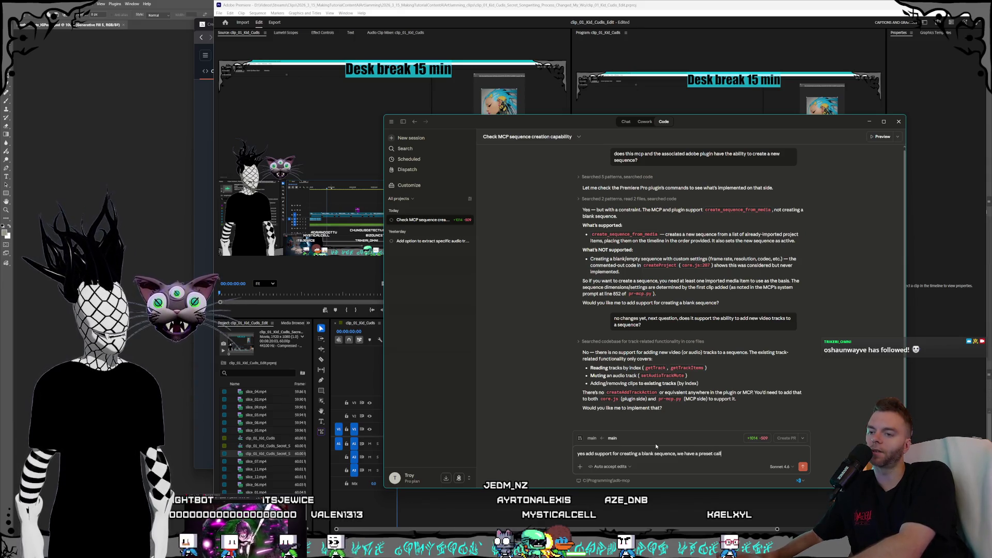
{"action": "left_click", "coordinate": [495, 2]}
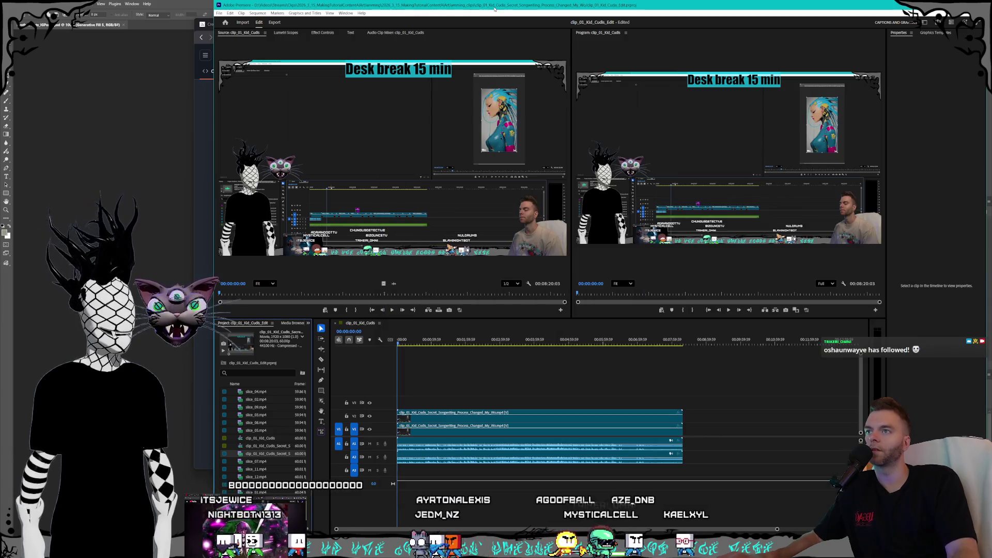
Check the Custom presets in Premiere's New Sequence dialog, then return to the Claude chat.
{"action": "left_click", "coordinate": [219, 14]}
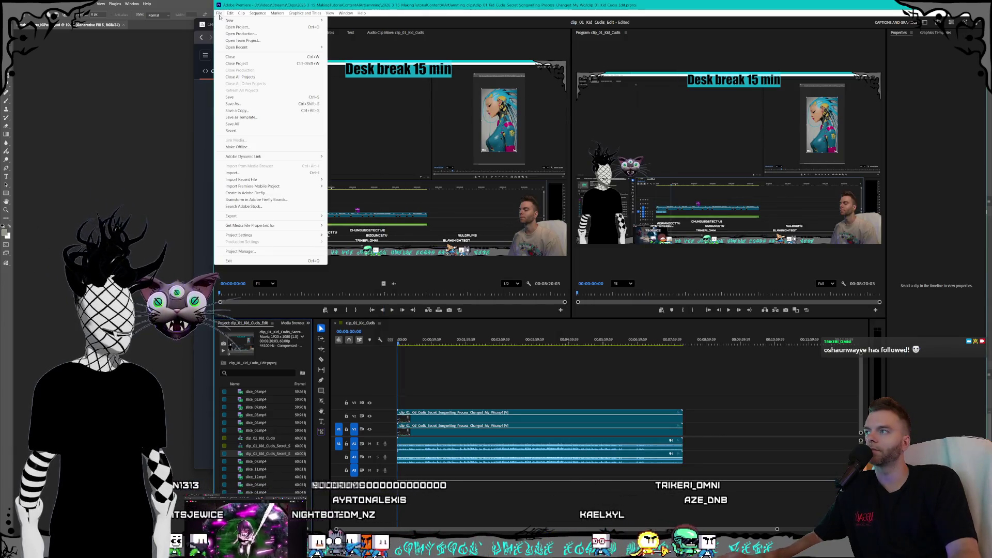
{"action": "mouse_move", "coordinate": [253, 20]}
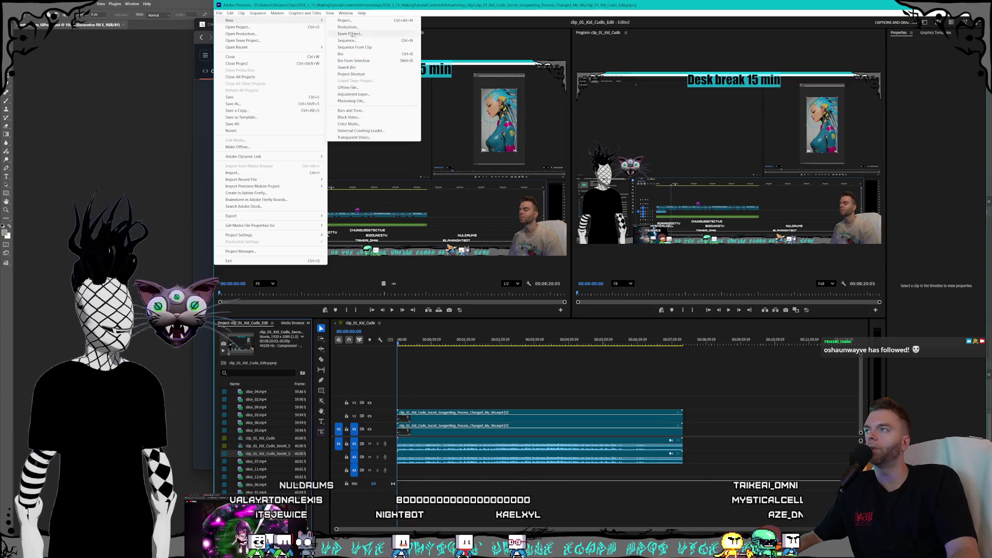
{"action": "left_click", "coordinate": [343, 40]}
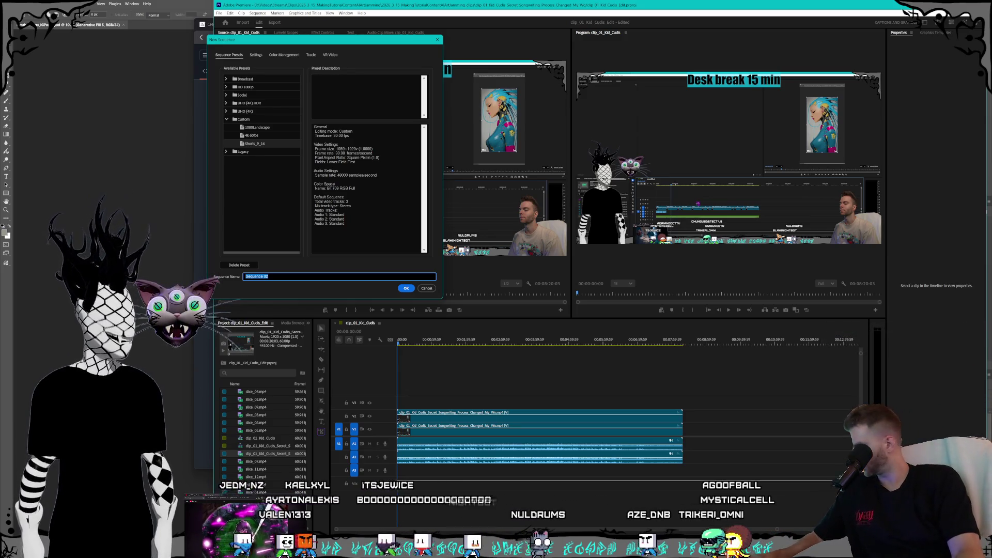
{"action": "key", "text": "alt+Tab"}
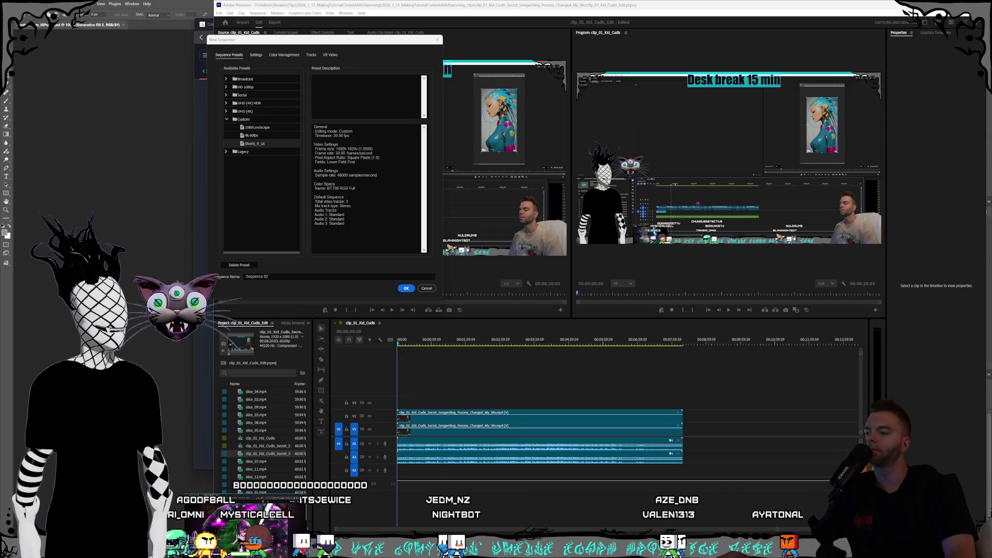
{"action": "key", "text": "alt+Tab"}
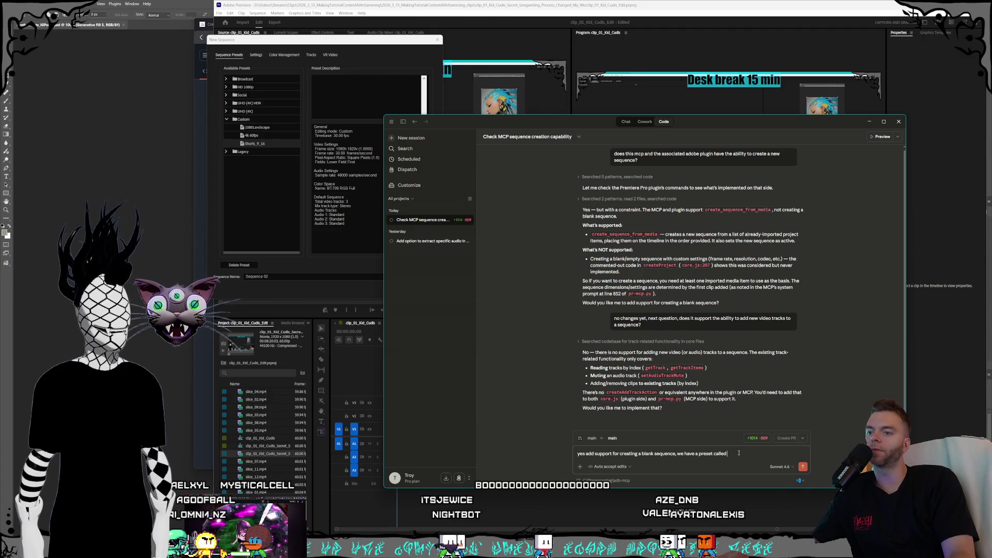
Draft a request to use the Shorts_9_16 preset for shorts: 1080x1920, 30fps, Square Pixel aspect ratio.
{"action": "left_click_drag", "start_coordinate": [517, 122], "coordinate": [550, 63]}
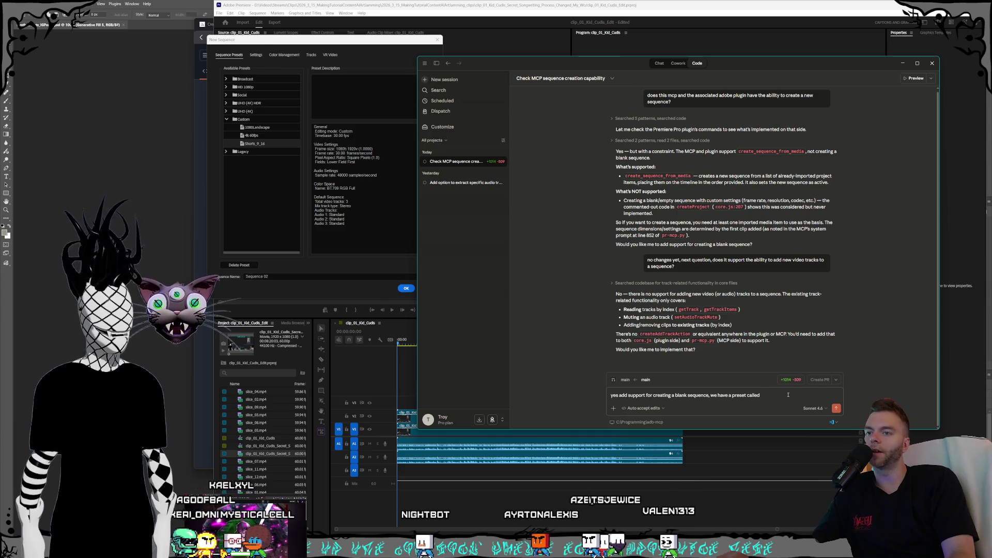
{"action": "type", "text": " Shor"}
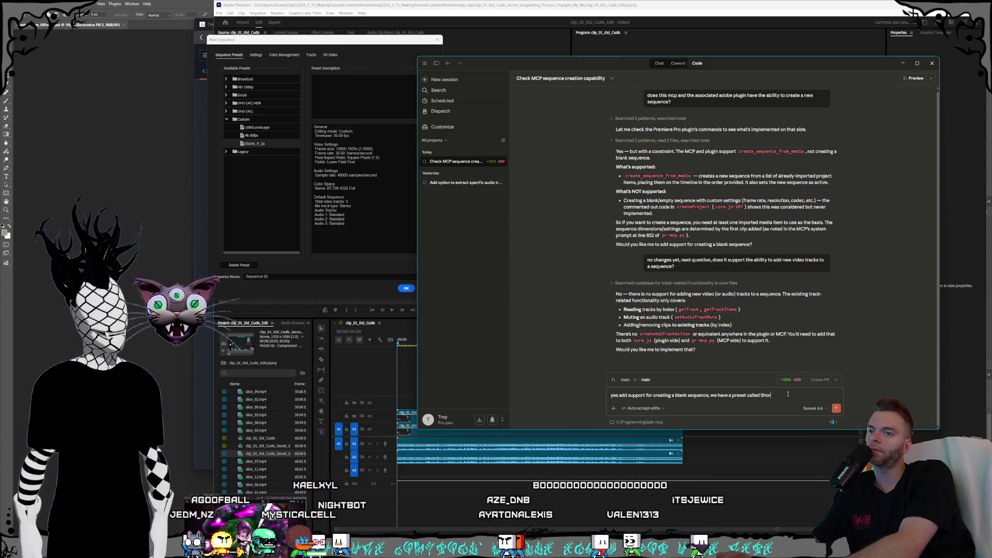
{"action": "type", "text": "ts_9_"}
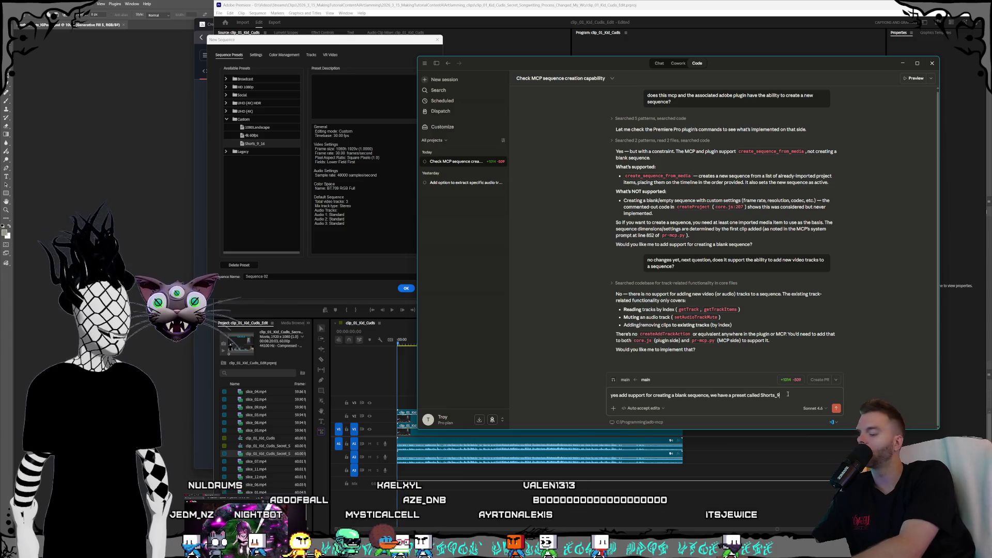
{"action": "type", "text": "16"}
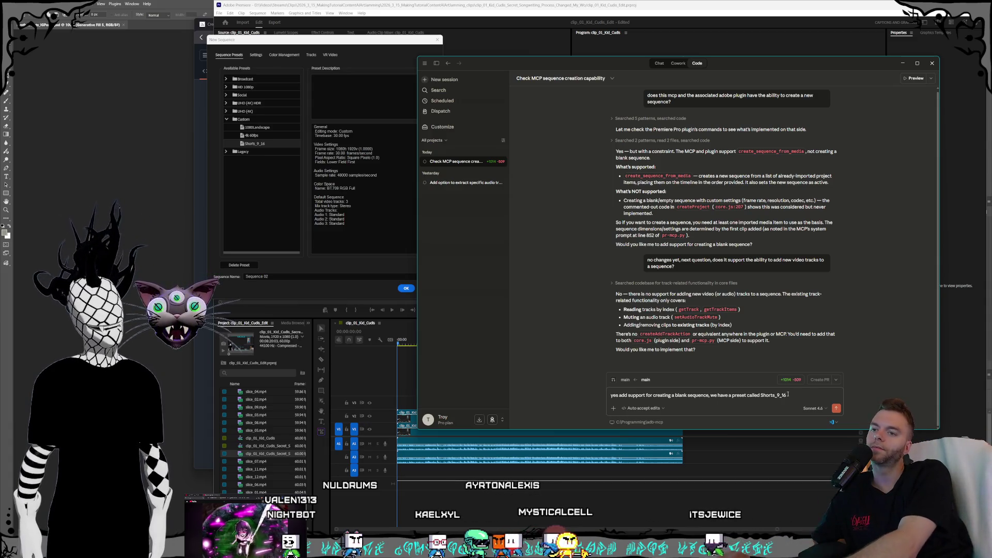
{"action": "type", "text": " to use if w"}
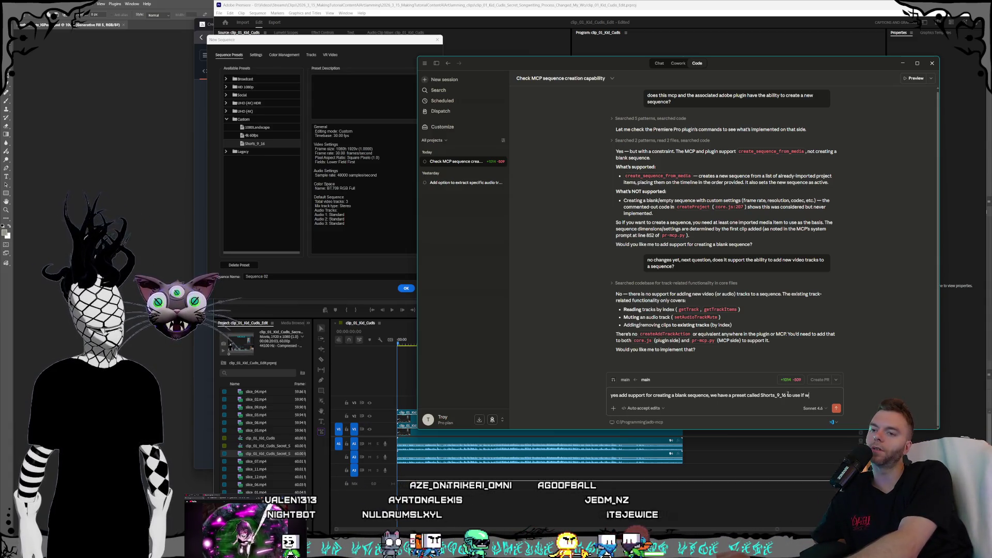
{"action": "type", "text": "e ask for Shor"}
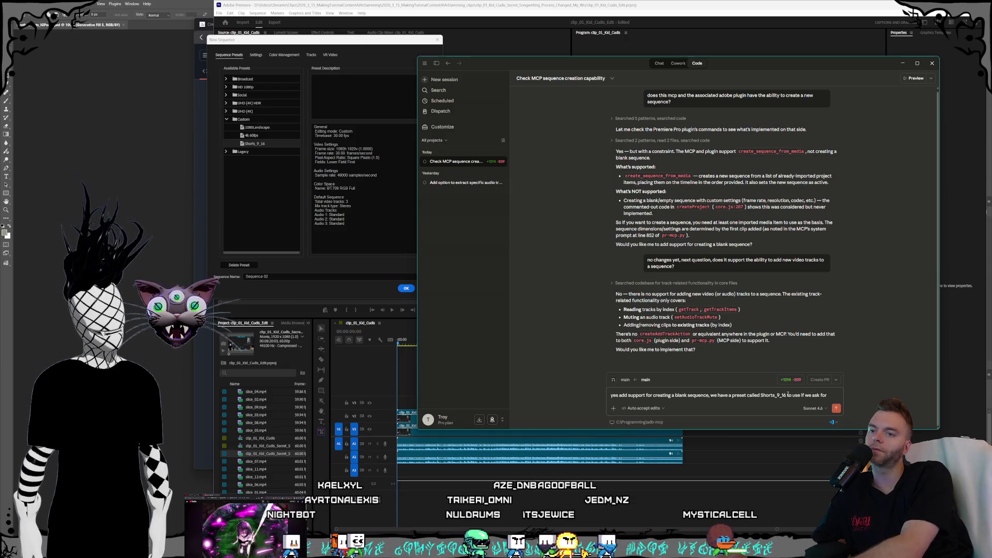
{"action": "key", "text": "BackSpace"}
{"action": "key", "text": "BackSpace"}
{"action": "key", "text": "BackSpace"}
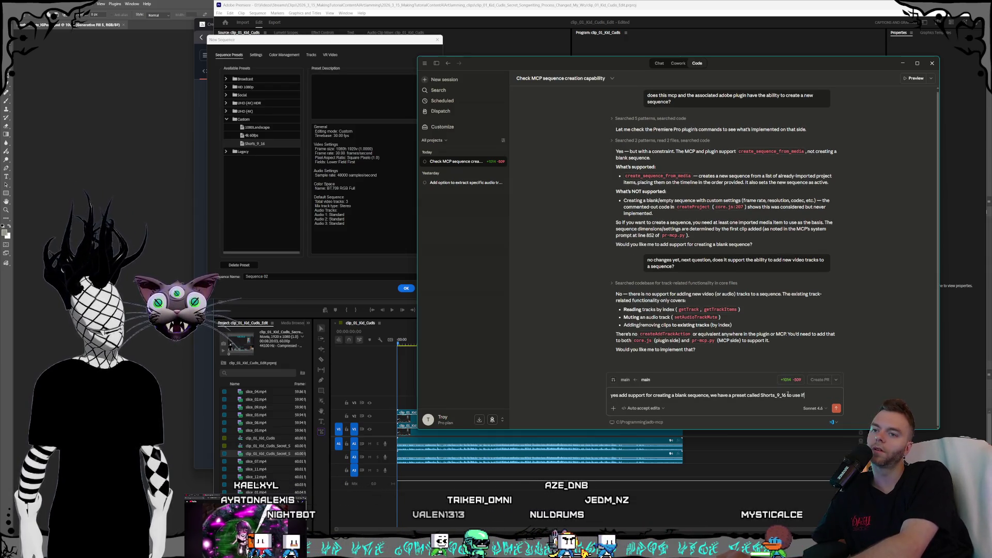
{"action": "type", "text": "for short"}
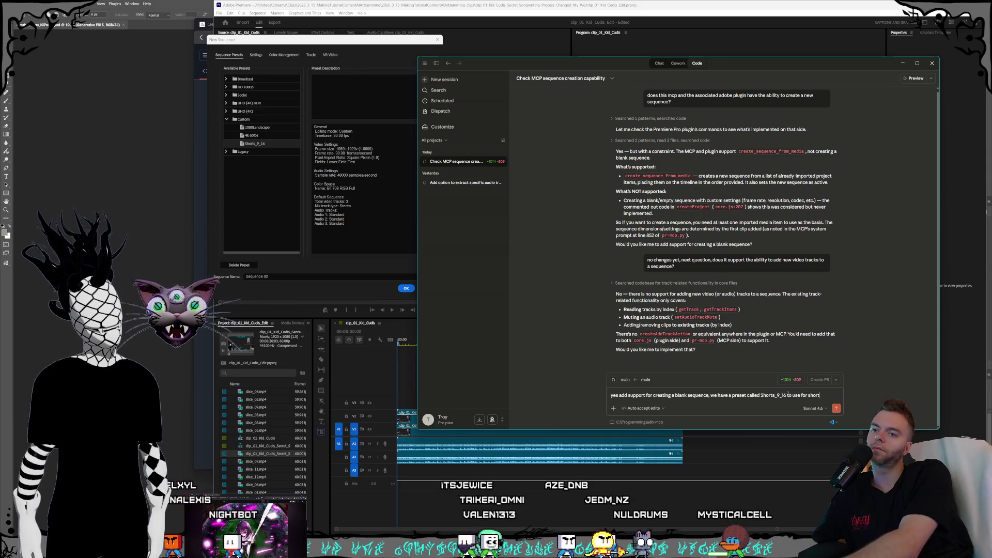
{"action": "type", "text": "s that is "}
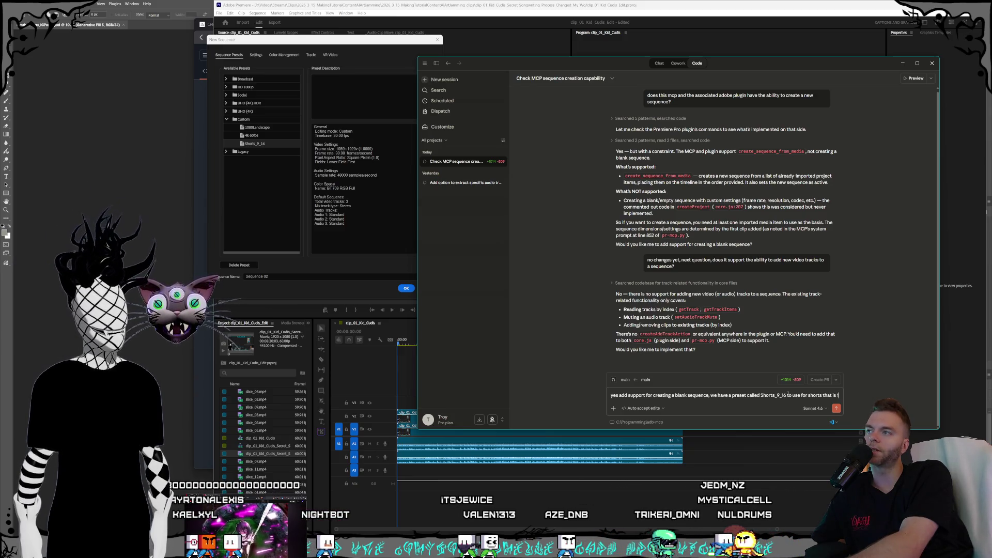
{"action": "type", "text": "1080x1920"}
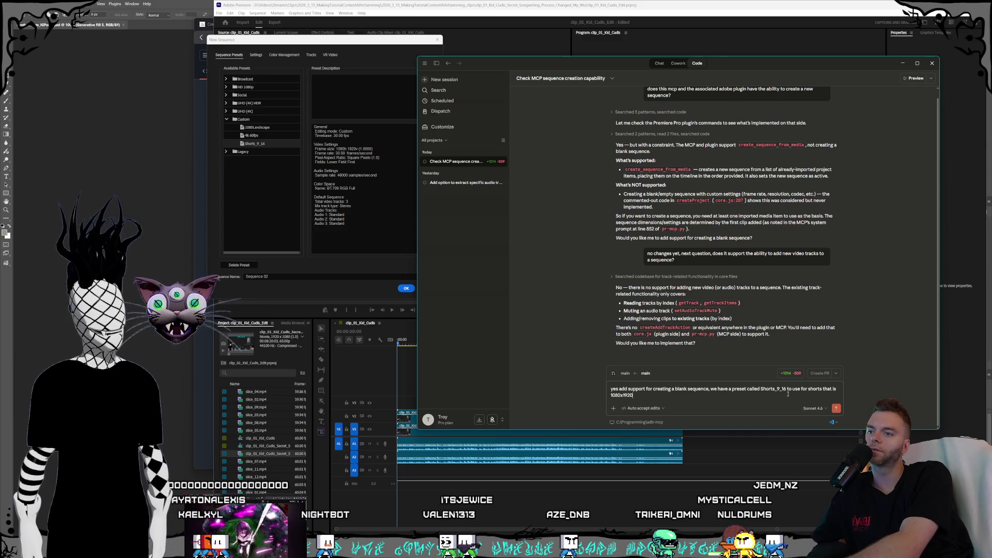
{"action": "type", "text": " and 30"}
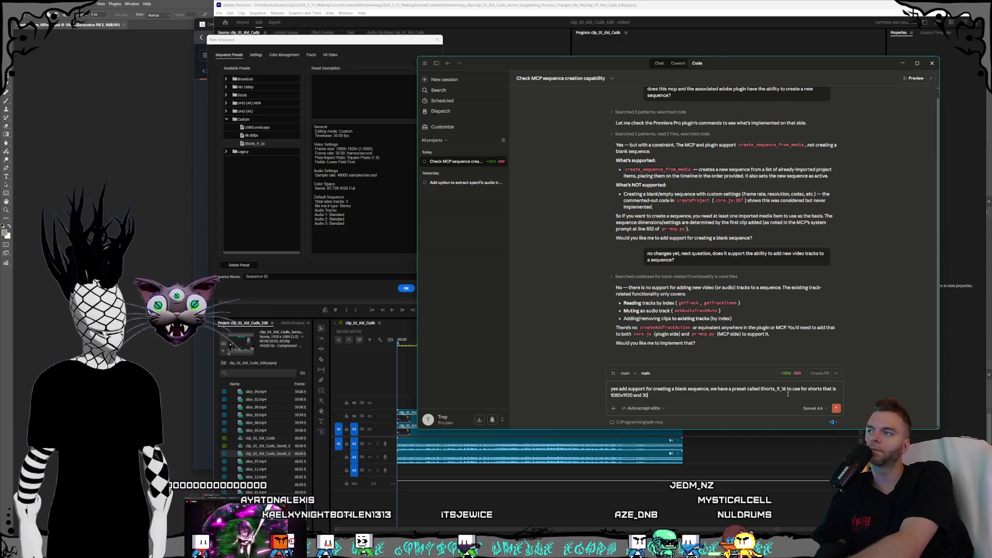
{"action": "type", "text": "f"}
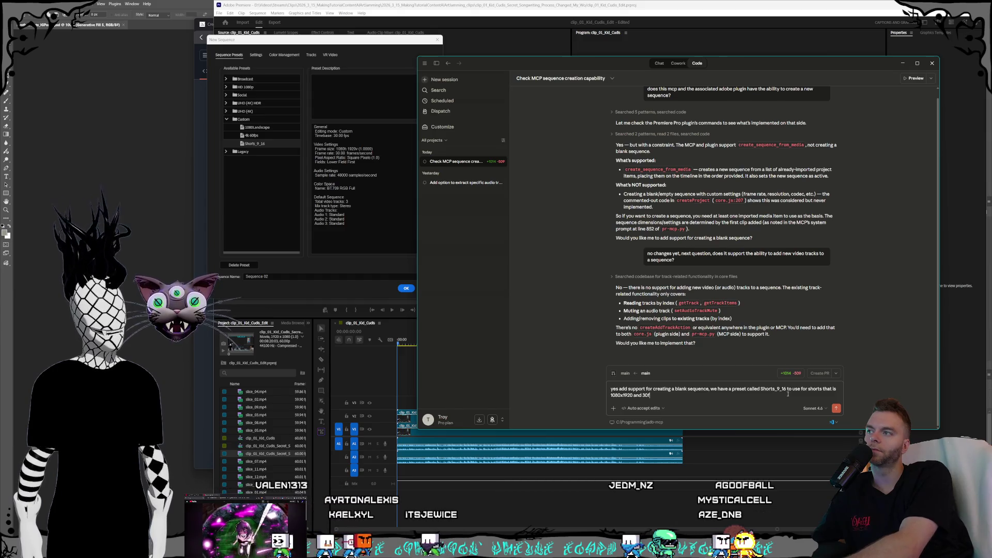
{"action": "type", "text": "ps, S"}
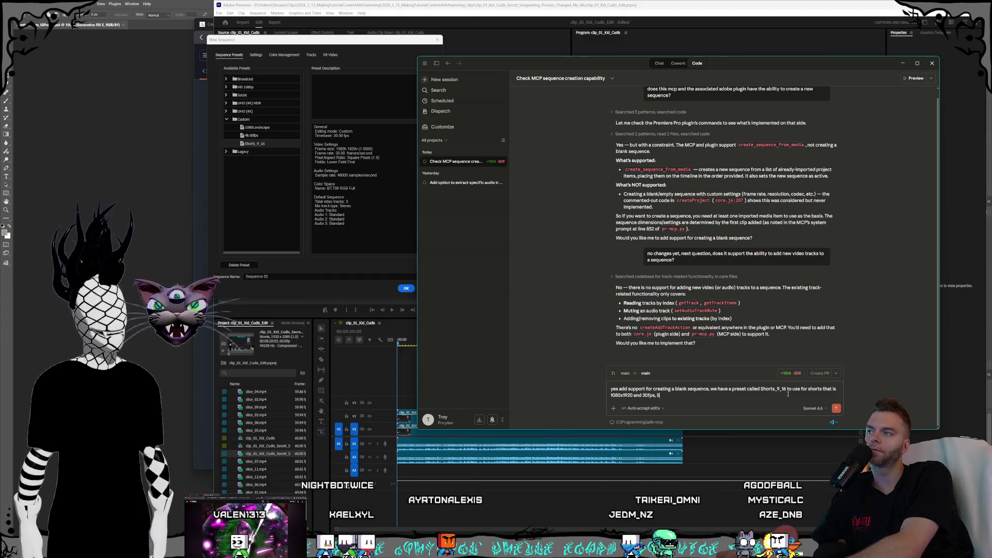
{"action": "type", "text": "quare Pixe"}
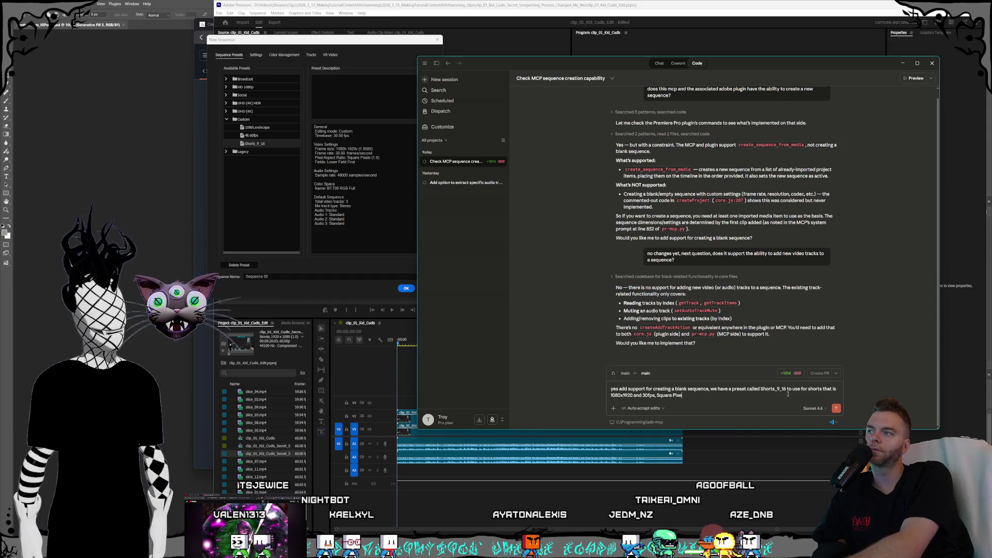
{"action": "type", "text": "l aspec"}
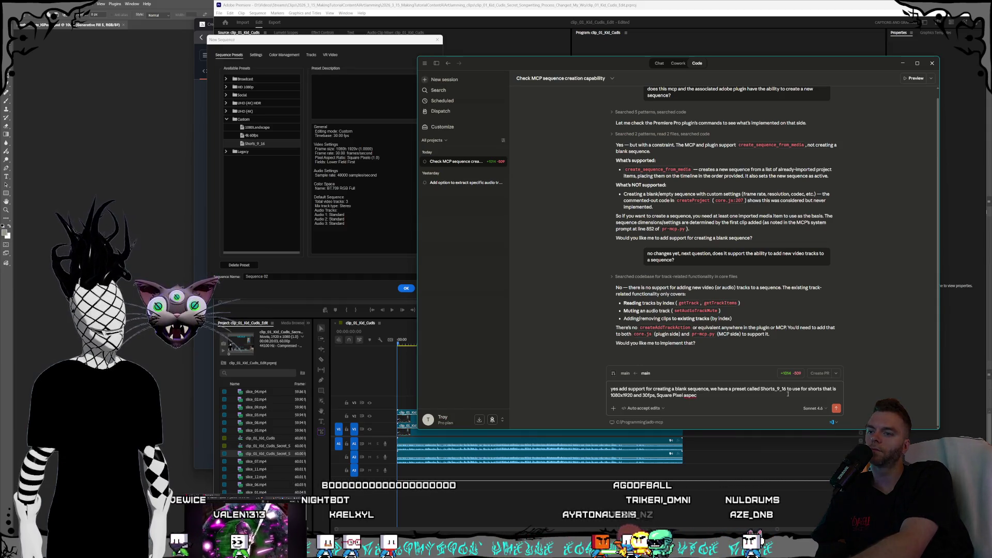
{"action": "type", "text": "t ratio"}
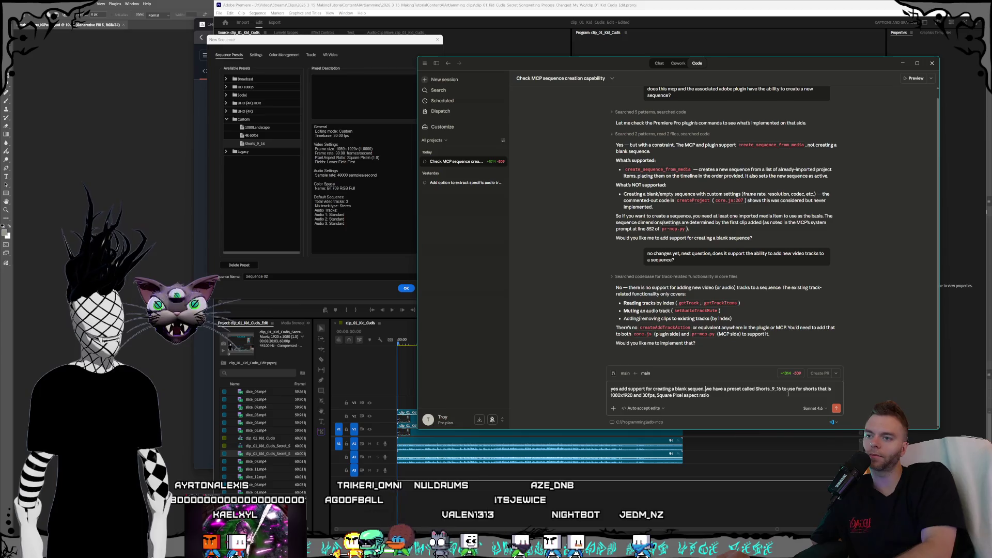
{"action": "key", "text": "BackSpace"}
{"action": "type", "text": "shorts seq"}
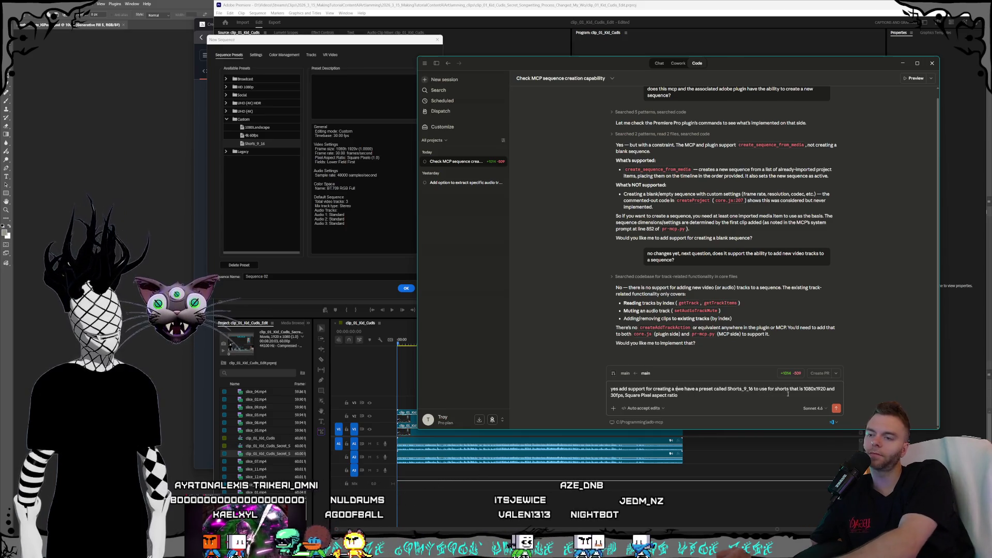
{"action": "type", "text": "uence "}
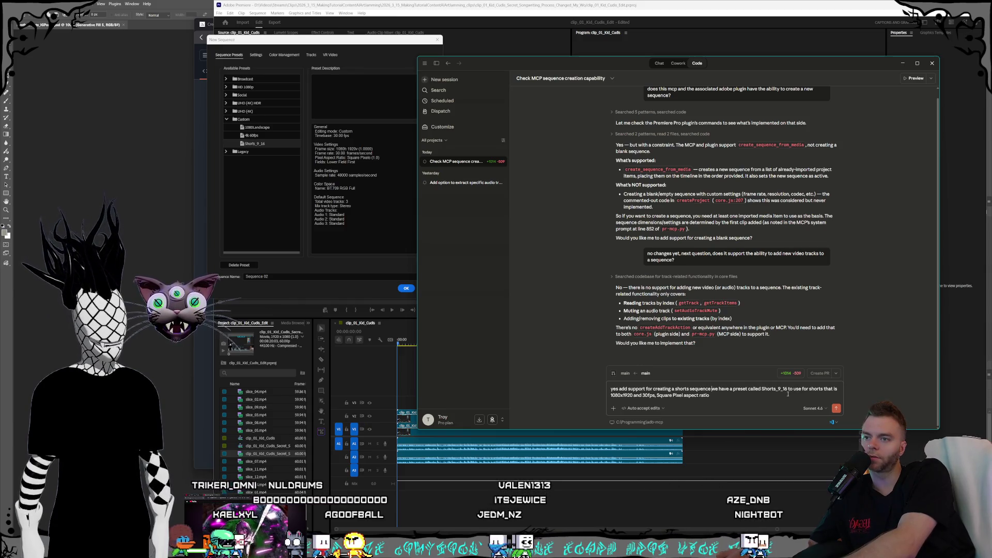
{"action": "type", "text": "using"}
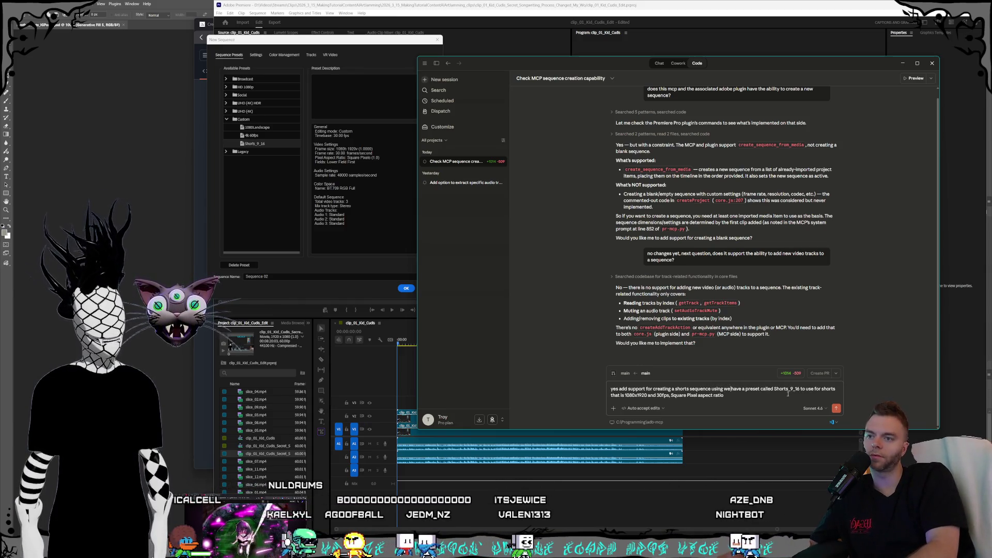
{"action": "key", "text": "BackSpace"}
{"action": "key", "text": "BackSpace"}
{"action": "key", "text": "BackSpace"}
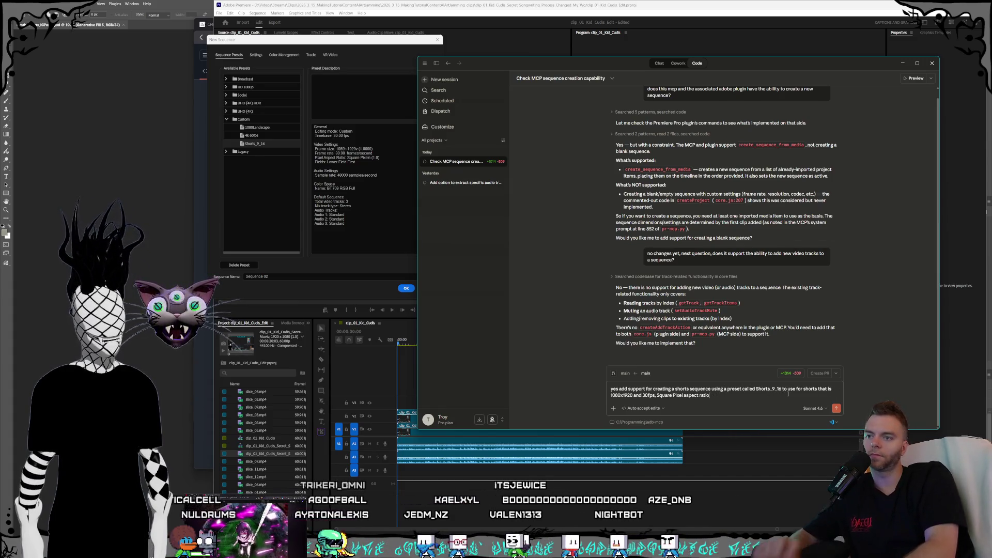
Tidy the prompt's wording about the custom preset and send the shorts-sequence request.
{"action": "left_click", "coordinate": [766, 397]}
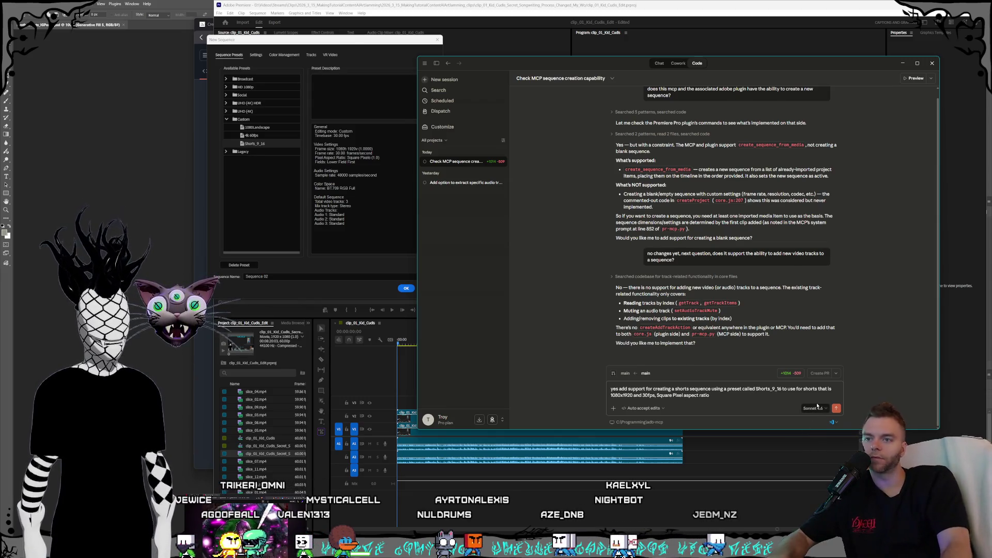
{"action": "left_click_drag", "start_coordinate": [818, 390], "coordinate": [796, 390]}
{"action": "key", "text": "BackSpace"}
{"action": "key", "text": "BackSpace"}
{"action": "key", "text": "BackSpace"}
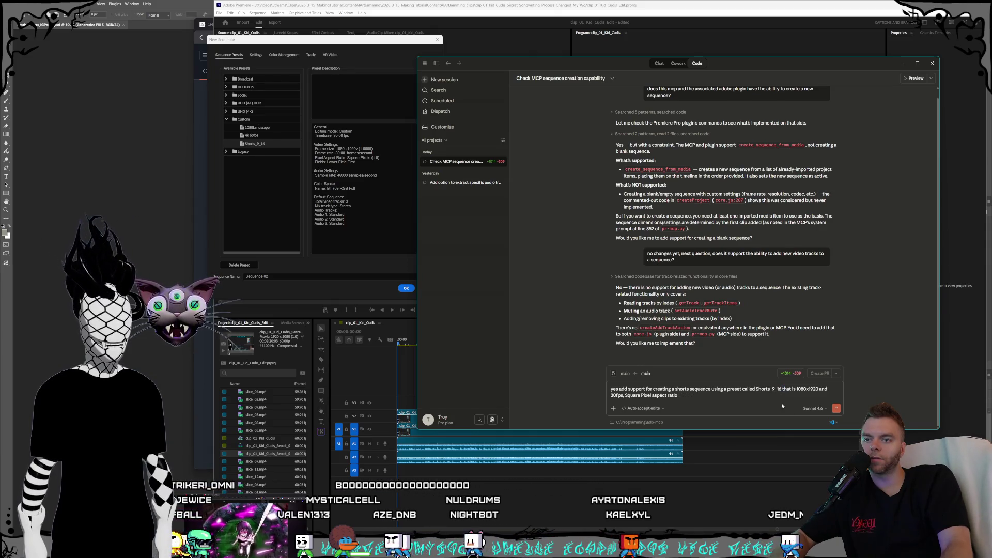
{"action": "left_click", "coordinate": [695, 397]}
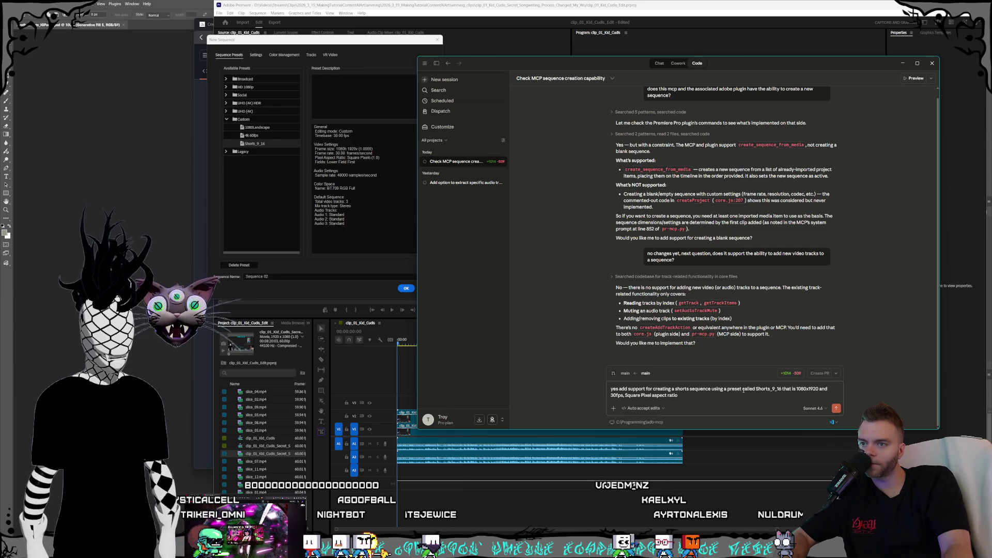
{"action": "type", "text": "custom"}
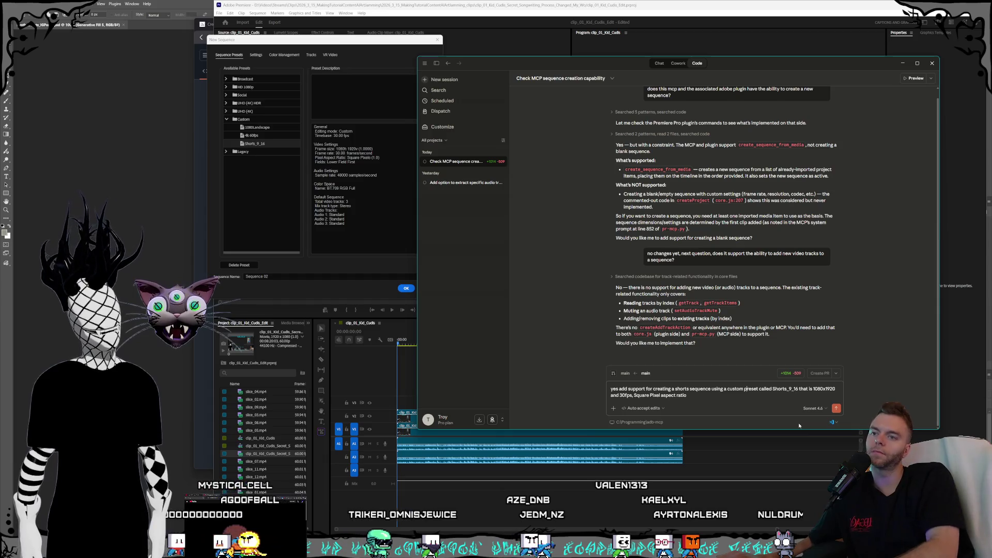
{"action": "type", "text": " we have "}
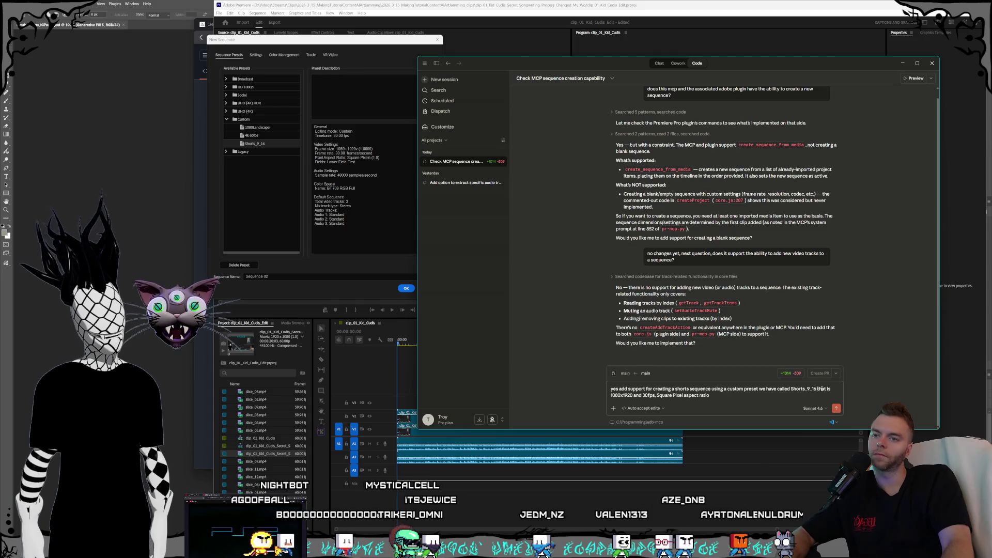
{"action": "type", "text": ","}
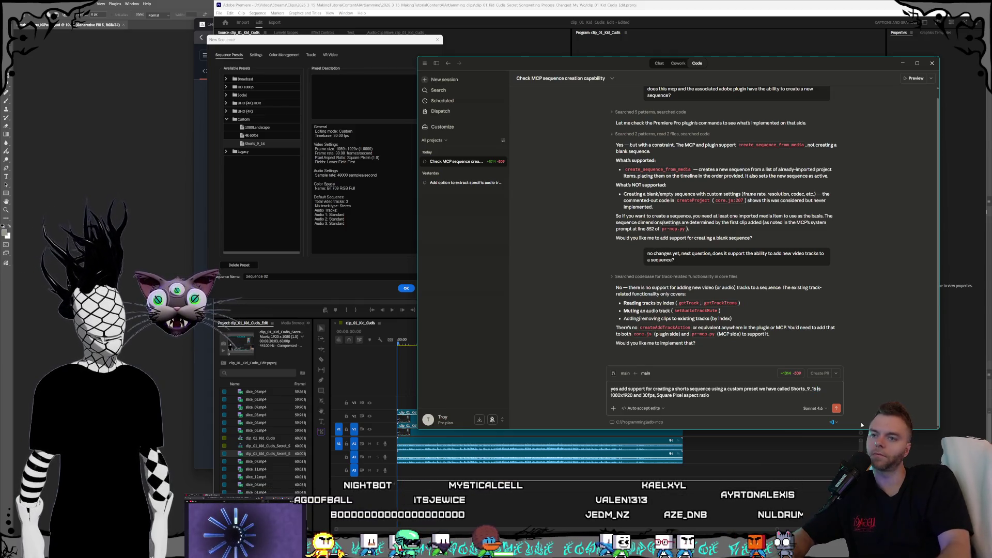
{"action": "type", "text": "it"}
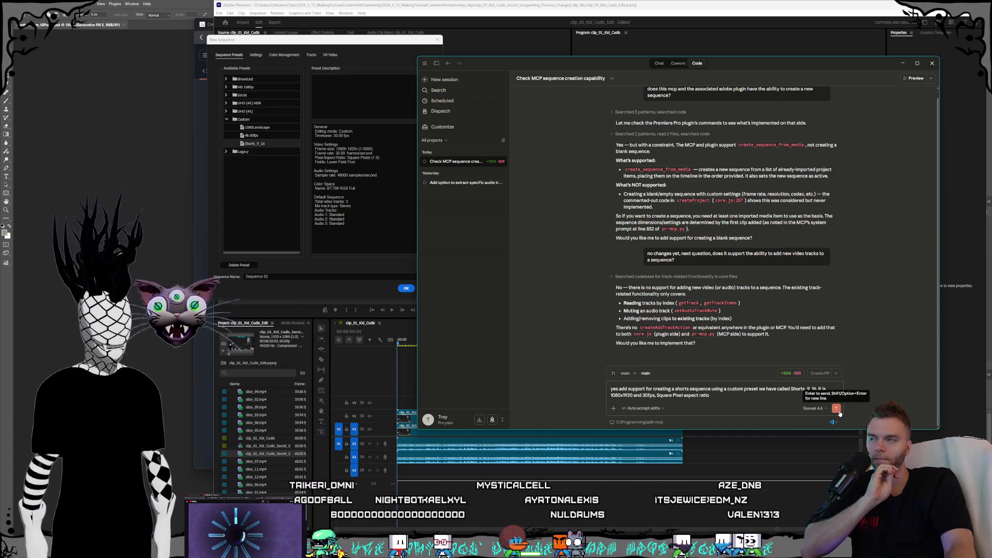
{"action": "left_click", "coordinate": [839, 411]}
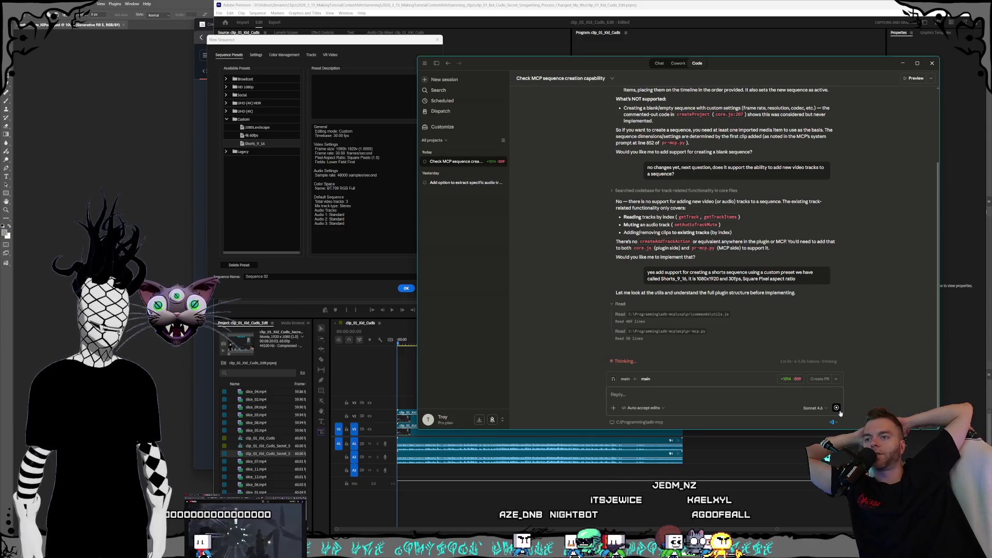
Let Claude Code add findSequencePreset and createShortsSequence to core.js and create_shorts_sequence to pr-mcp.py.
{"action": "left_click", "coordinate": [839, 409]}
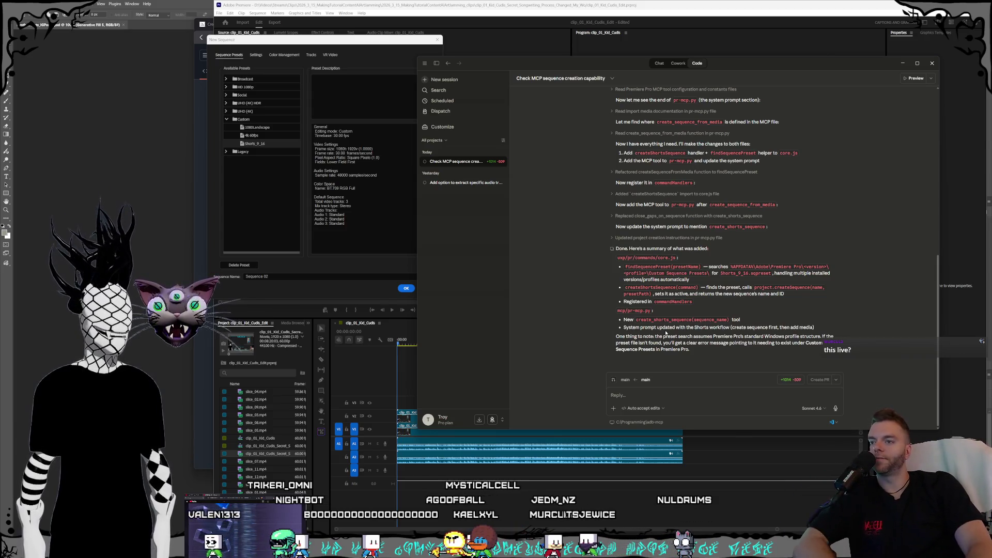
{"action": "scroll", "coordinate": [666, 333], "scroll_direction": "up", "scroll_amount": 5}
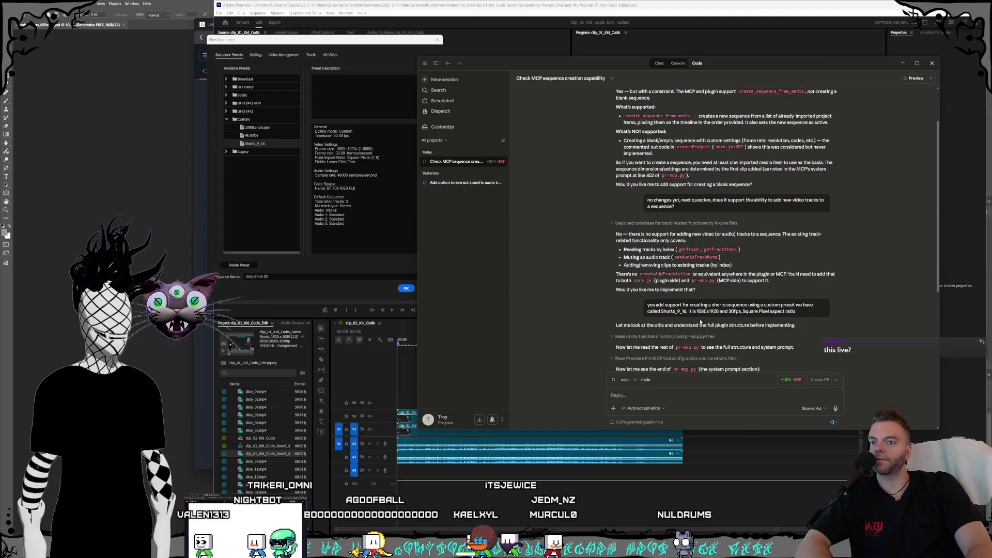
{"action": "scroll", "coordinate": [701, 321], "scroll_direction": "down", "scroll_amount": 2}
{"action": "scroll", "coordinate": [701, 322], "scroll_direction": "down", "scroll_amount": 3}
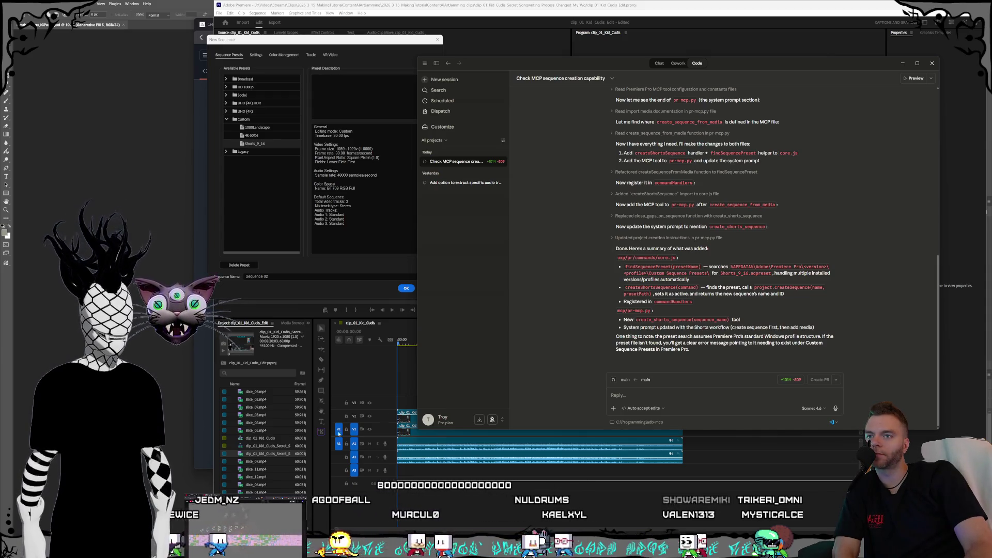
Position File Explorer and browse C:\Users, checking the shared AppData\Roaming folder first.
{"action": "key", "text": "alt+Tab"}
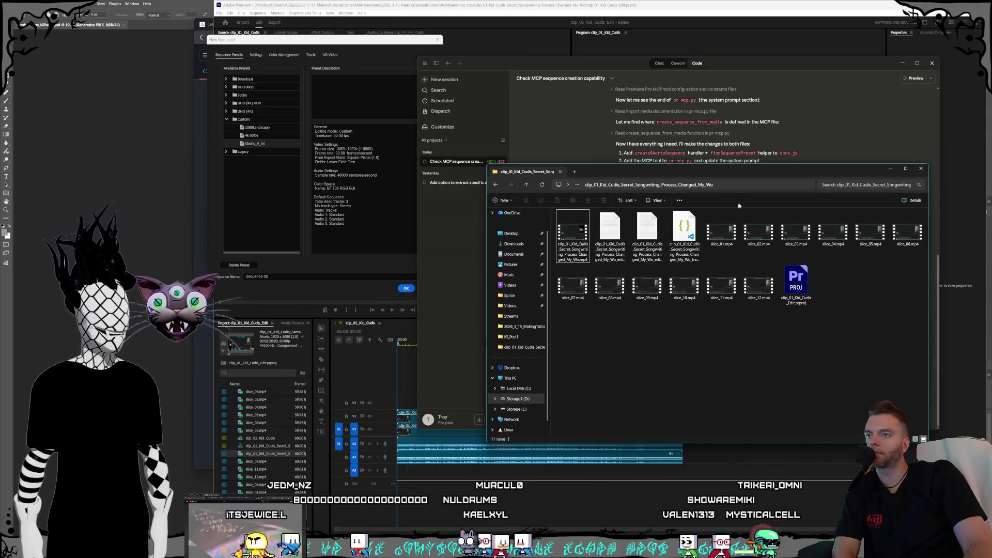
{"action": "mouse_move", "coordinate": [721, 175]}
{"action": "left_mouse_down"}
{"action": "mouse_move", "coordinate": [396, 163]}
{"action": "mouse_move", "coordinate": [354, 244]}
{"action": "mouse_move", "coordinate": [395, 113]}
{"action": "left_mouse_up"}
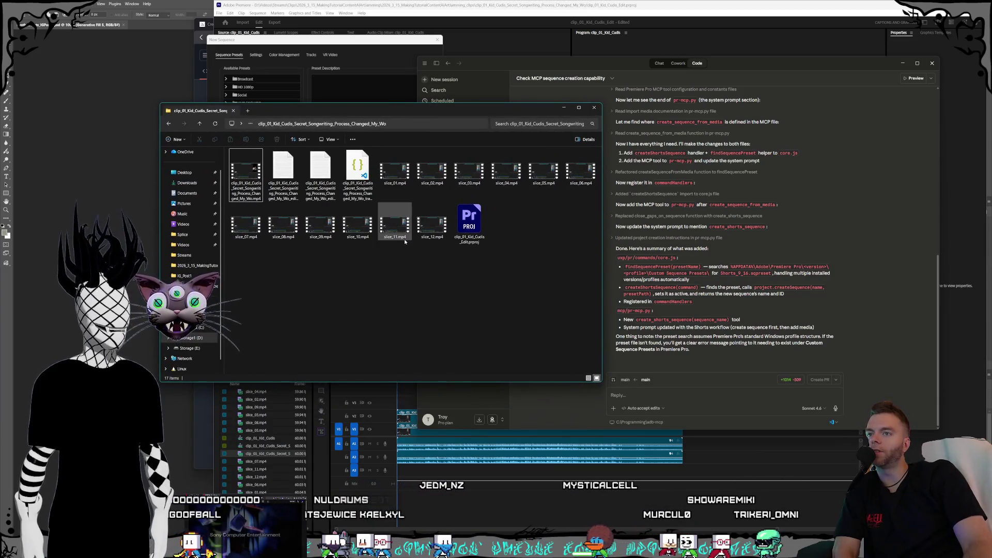
{"action": "mouse_move", "coordinate": [328, 110]}
{"action": "left_mouse_down"}
{"action": "mouse_move", "coordinate": [832, 276]}
{"action": "mouse_move", "coordinate": [660, 287]}
{"action": "mouse_move", "coordinate": [340, 134]}
{"action": "left_mouse_up"}
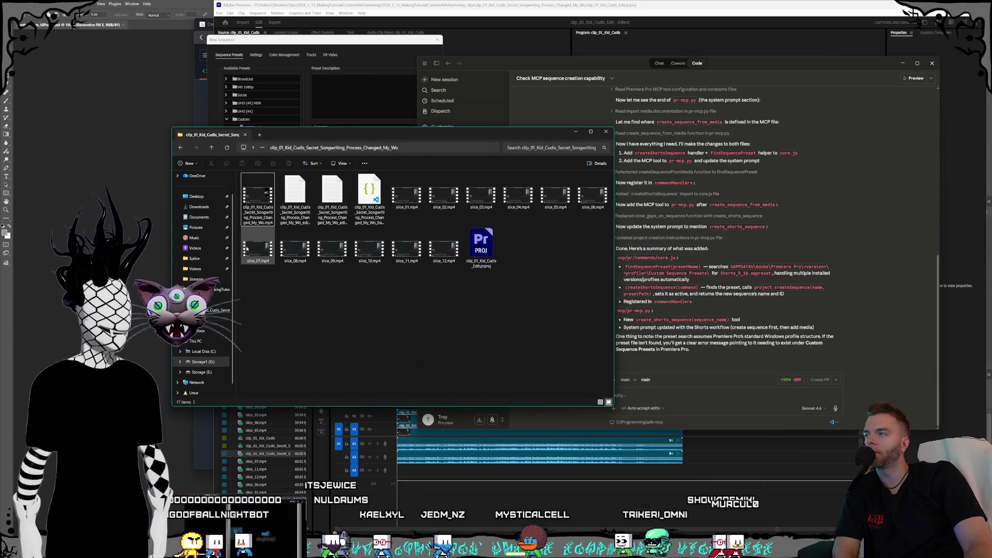
{"action": "left_click", "coordinate": [209, 352]}
{"action": "scroll", "coordinate": [264, 310], "scroll_direction": "down", "scroll_amount": 6}
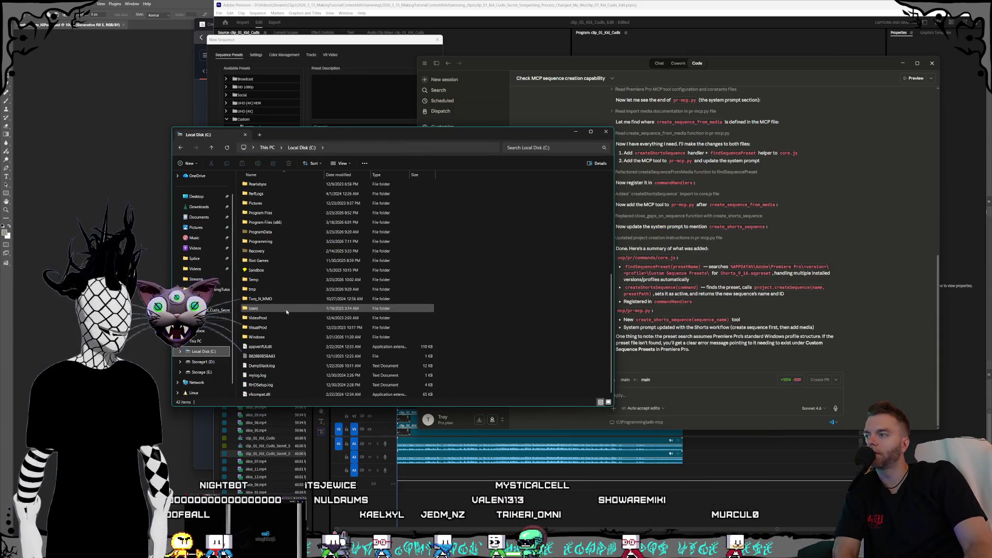
{"action": "double_click", "coordinate": [261, 309]}
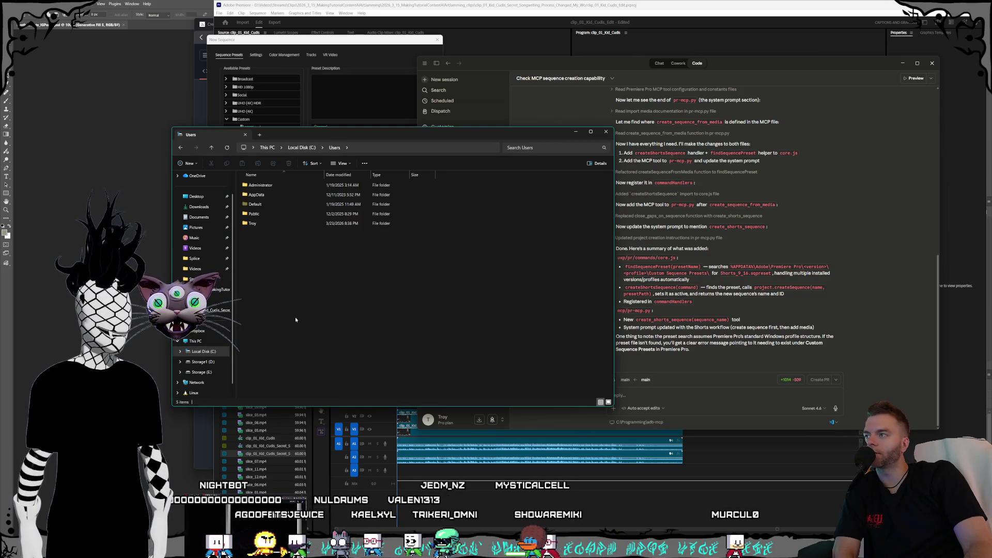
{"action": "double_click", "coordinate": [257, 194]}
{"action": "double_click", "coordinate": [257, 204]}
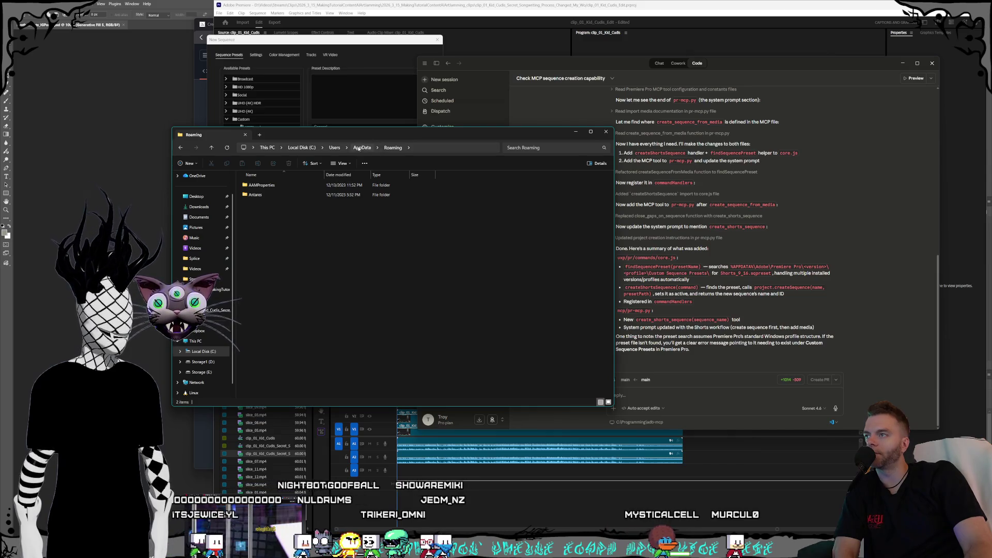
{"action": "left_click", "coordinate": [335, 148]}
Open your own profile's AppData\Roaming\Adobe folder and look through its contents.
{"action": "double_click", "coordinate": [268, 194]}
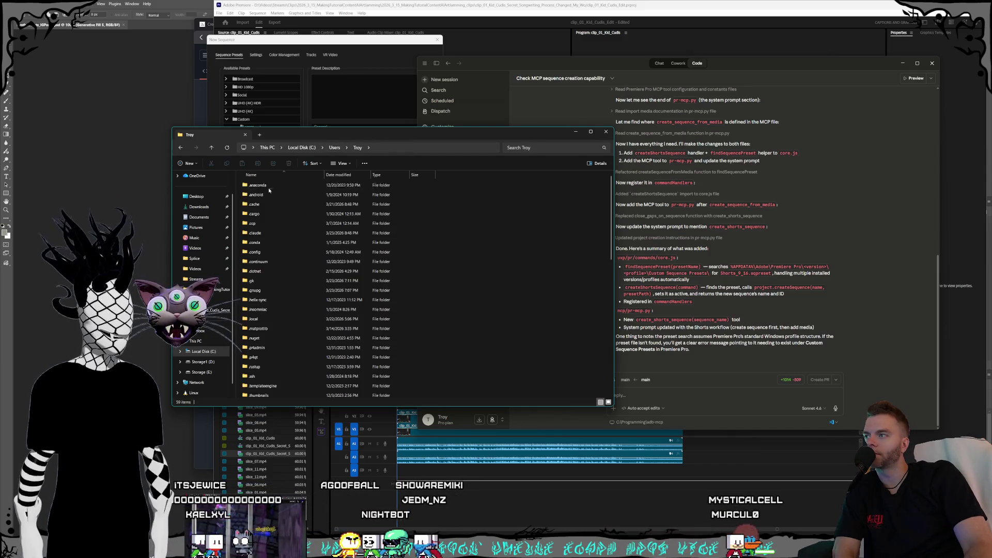
{"action": "scroll", "coordinate": [283, 345], "scroll_direction": "down", "scroll_amount": 3}
{"action": "double_click", "coordinate": [283, 345]}
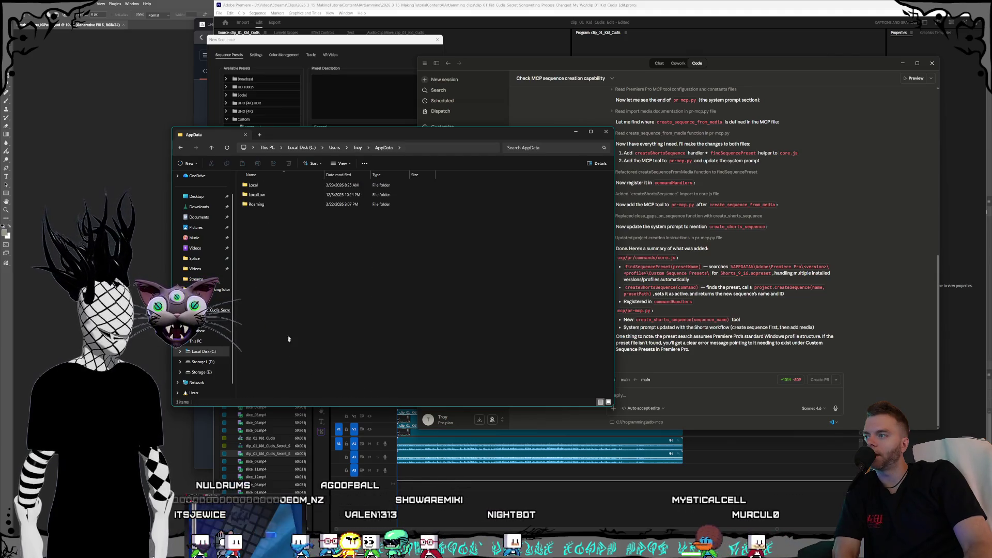
{"action": "double_click", "coordinate": [257, 203]}
{"action": "double_click", "coordinate": [270, 231]}
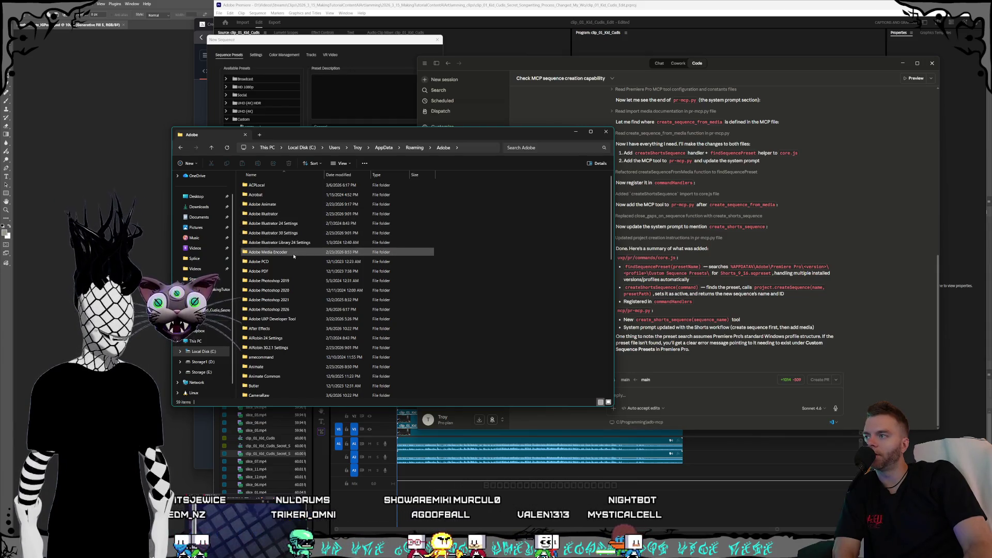
{"action": "scroll", "coordinate": [293, 258], "scroll_direction": "down", "scroll_amount": 2}
{"action": "left_click", "coordinate": [293, 278]}
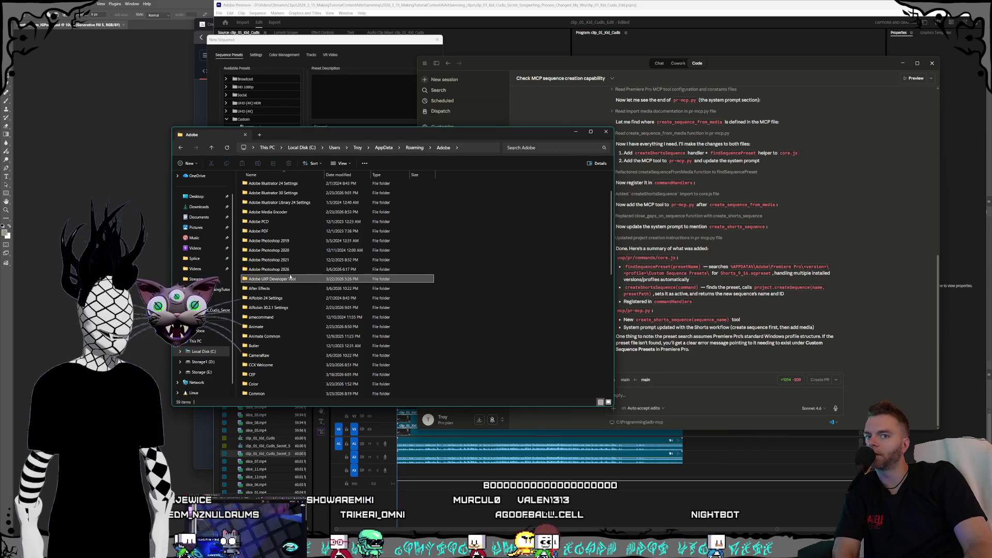
{"action": "scroll", "coordinate": [289, 250], "scroll_direction": "down", "scroll_amount": 2}
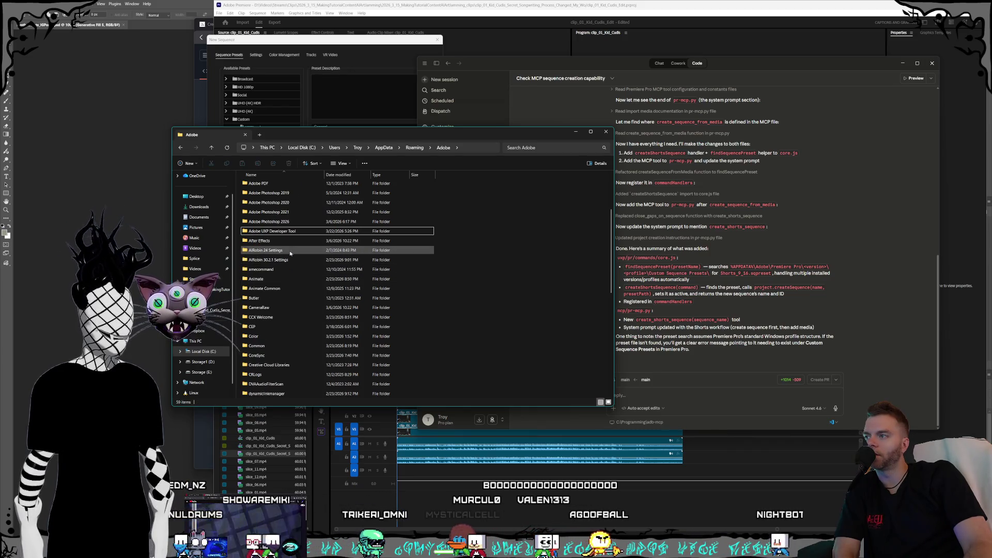
{"action": "scroll", "coordinate": [292, 264], "scroll_direction": "up", "scroll_amount": 3}
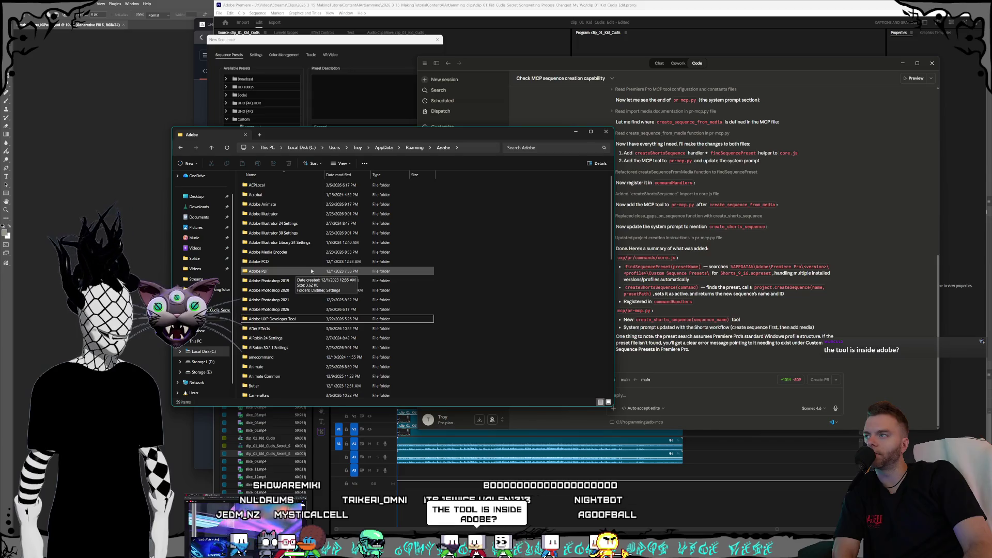
{"action": "scroll", "coordinate": [312, 271], "scroll_direction": "down", "scroll_amount": 10}
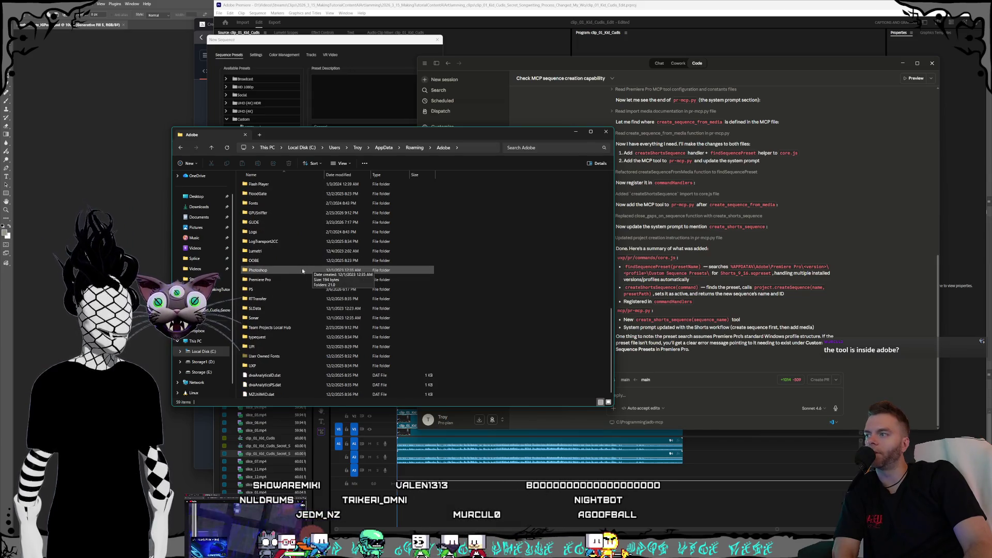
Browse Premiere Pro\26.0\UXP\PluginsStorage\Internal, then go back to the 26.0 folder.
{"action": "double_click", "coordinate": [297, 279]}
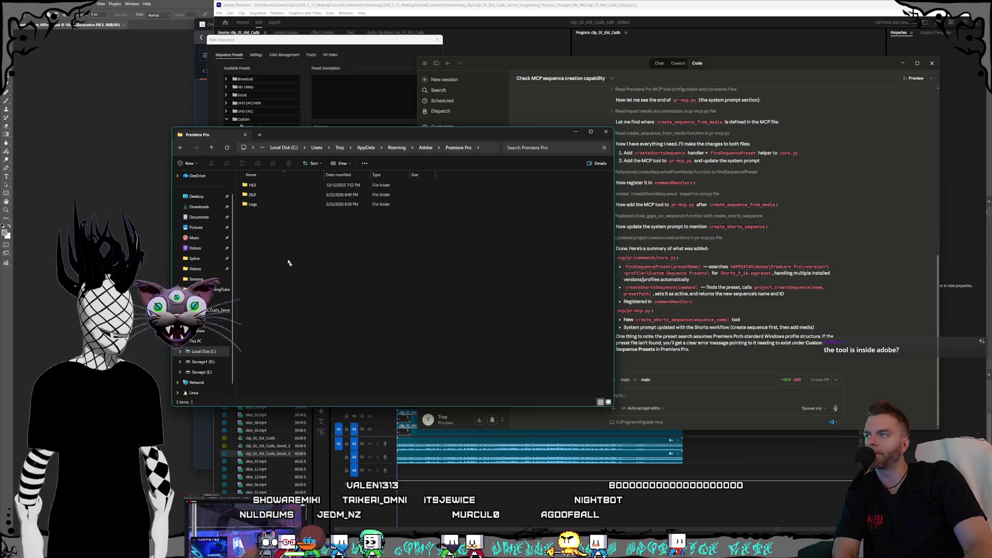
{"action": "double_click", "coordinate": [258, 196]}
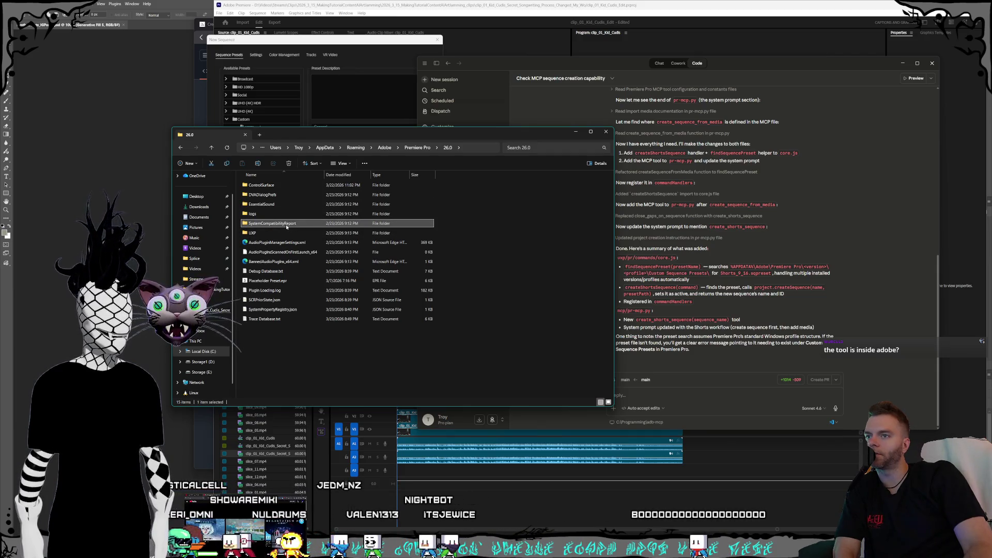
{"action": "left_click", "coordinate": [275, 232]}
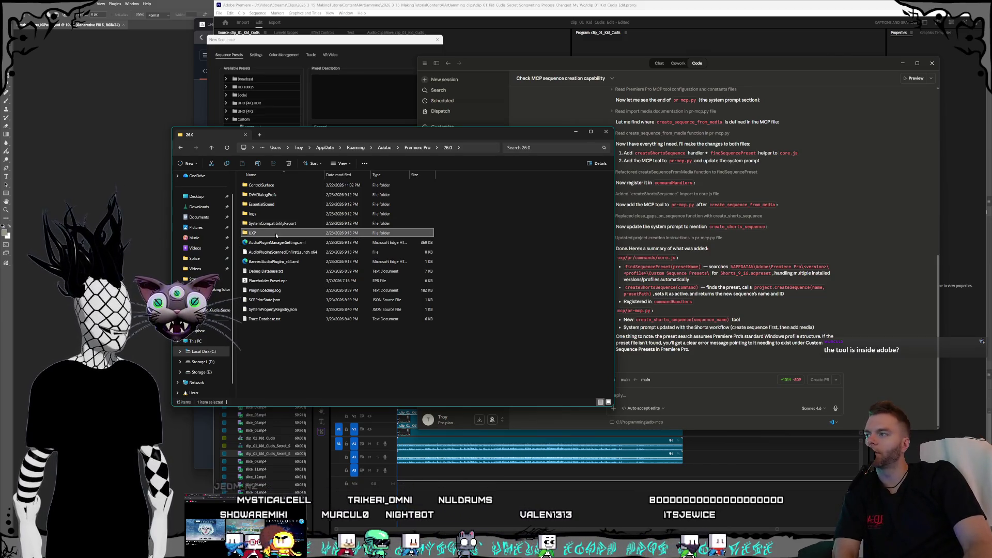
{"action": "double_click", "coordinate": [276, 235]}
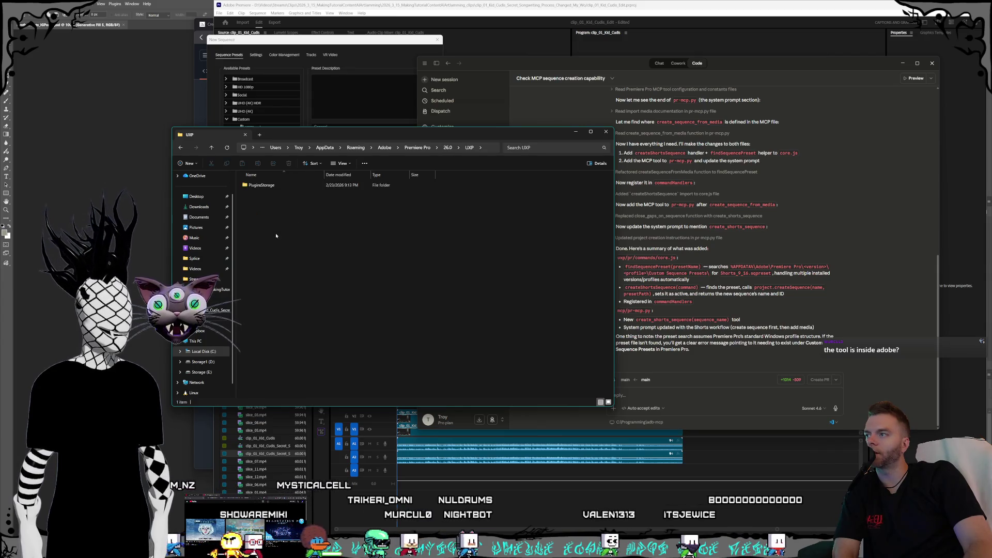
{"action": "double_click", "coordinate": [283, 185]}
{"action": "double_click", "coordinate": [285, 185]}
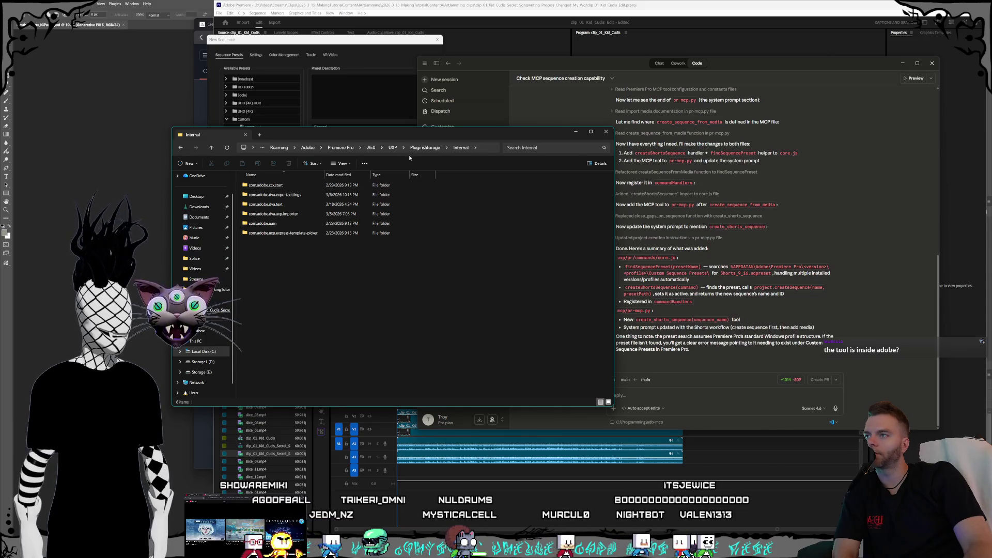
{"action": "left_click", "coordinate": [371, 147]}
Review the Shorts_9_16 preset in Premiere's New Sequence dialog, then switch to the browser.
{"action": "left_click", "coordinate": [290, 223]}
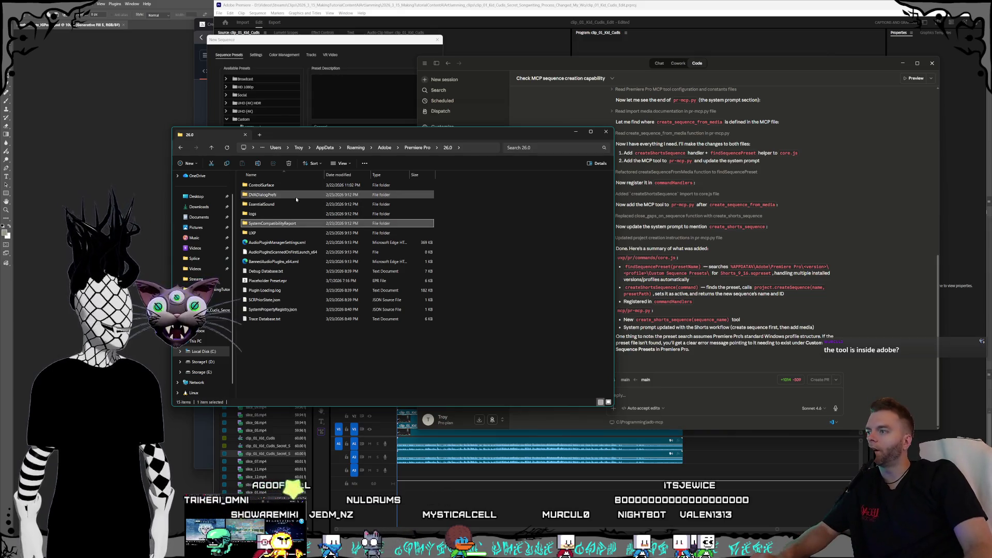
{"action": "left_click", "coordinate": [363, 45]}
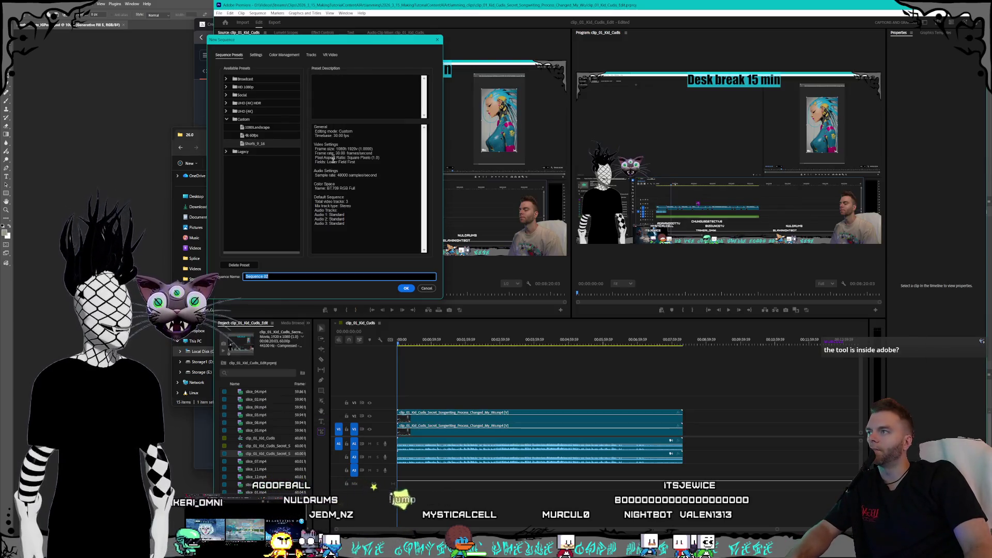
{"action": "left_click", "coordinate": [252, 145]}
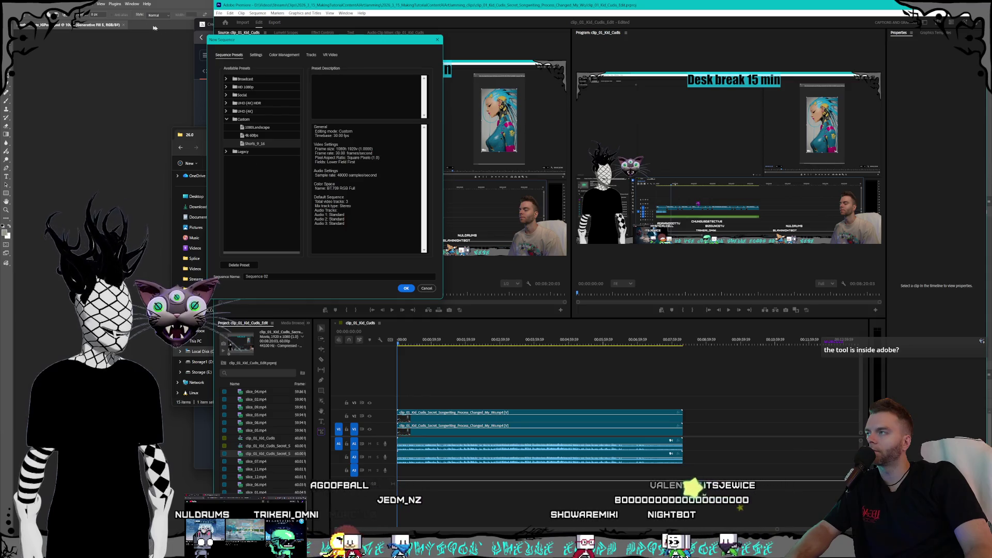
{"action": "left_click", "coordinate": [374, 6]}
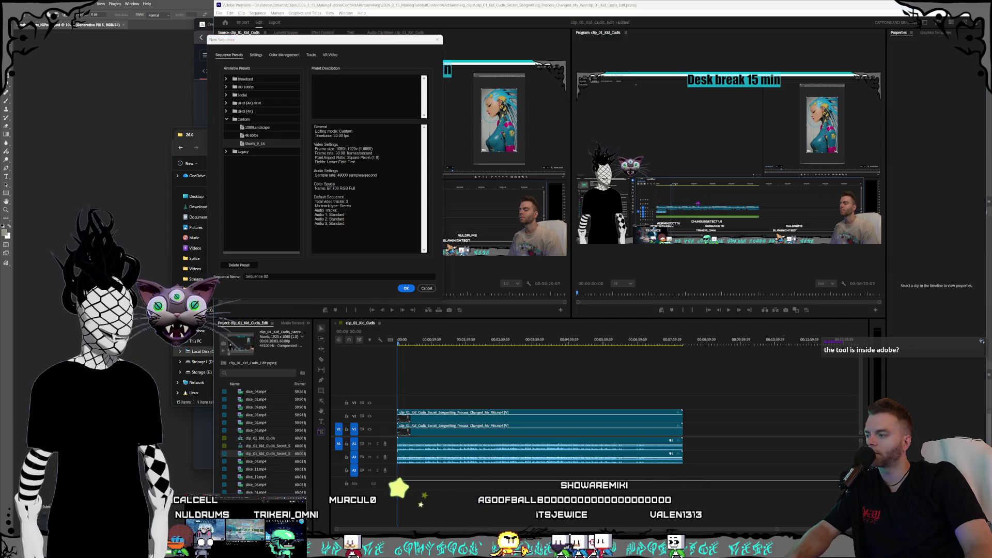
{"action": "key", "text": "alt+Tab"}
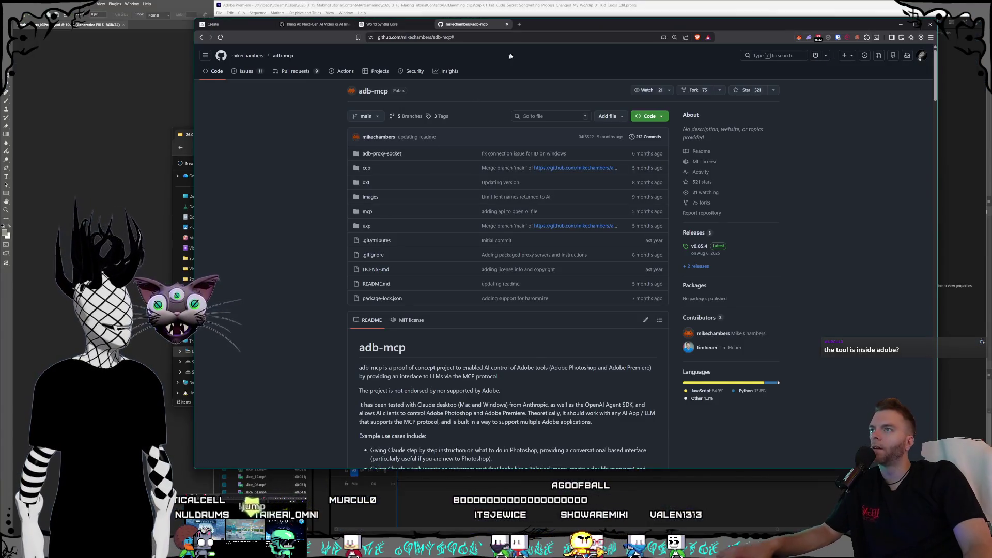
Google where Adobe Premiere sequence presets are stored and read the AI Overview's Settings\Custom answer.
{"action": "left_click", "coordinate": [522, 25]}
{"action": "type", "text": "where"}
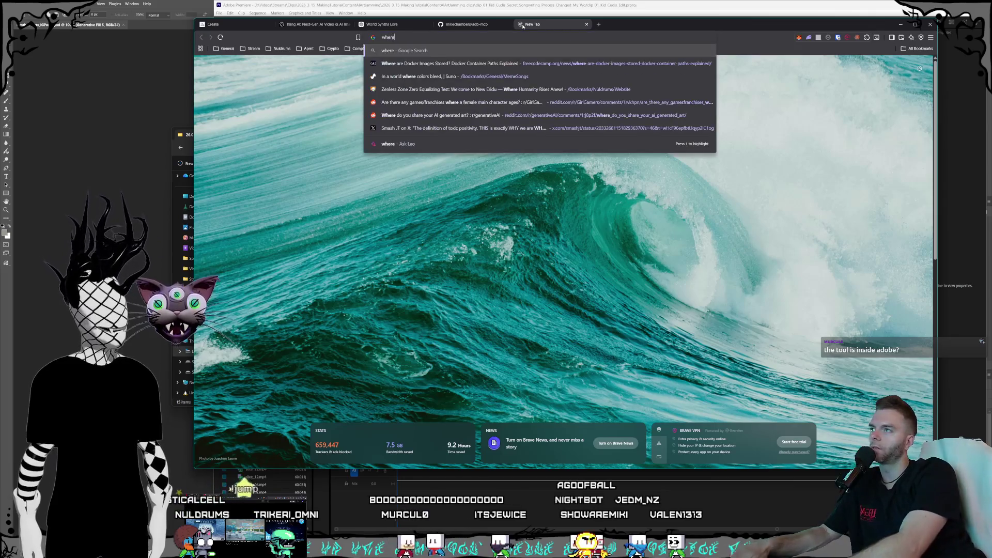
{"action": "type", "text": " are adobe premiere seque"}
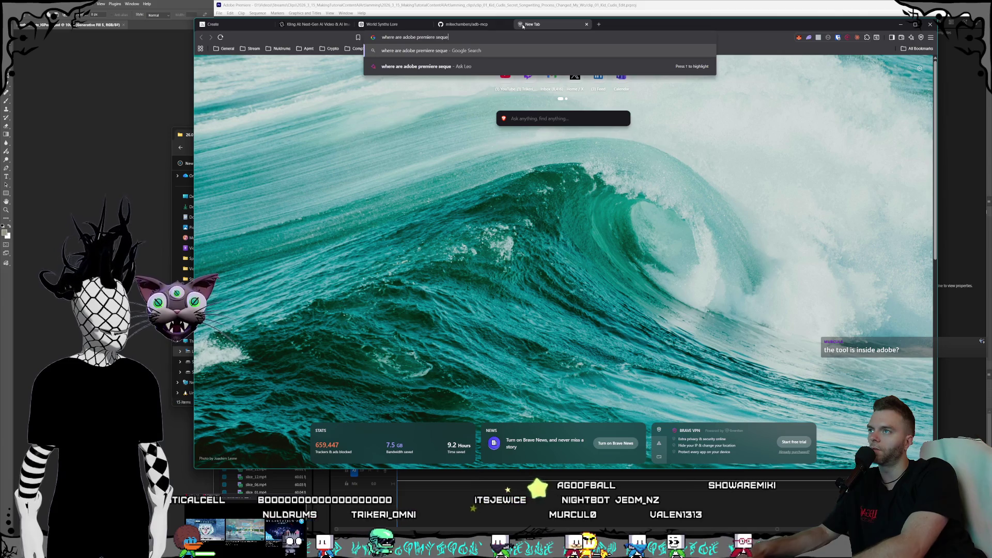
{"action": "type", "text": "red"}
{"action": "key", "text": "Return"}
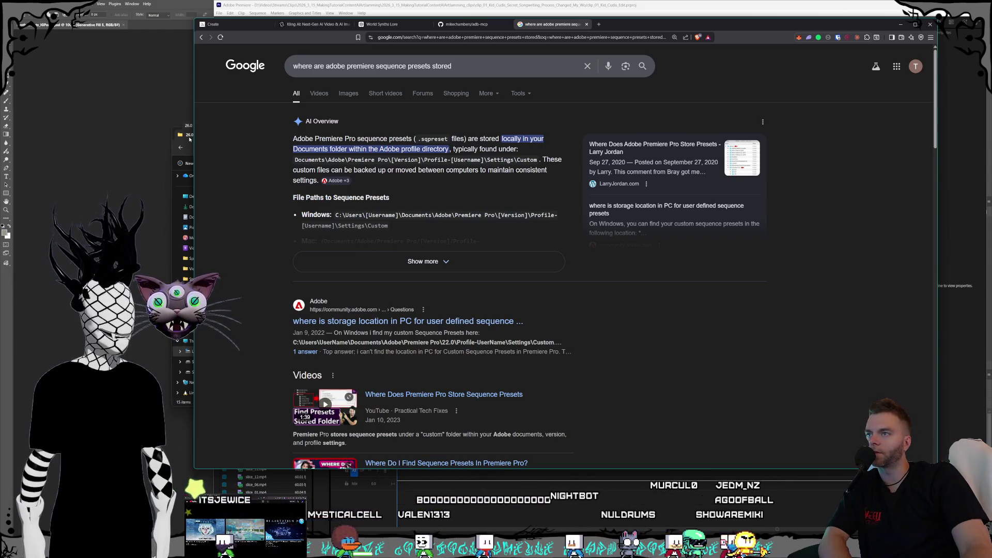
{"action": "left_click", "coordinate": [189, 139]}
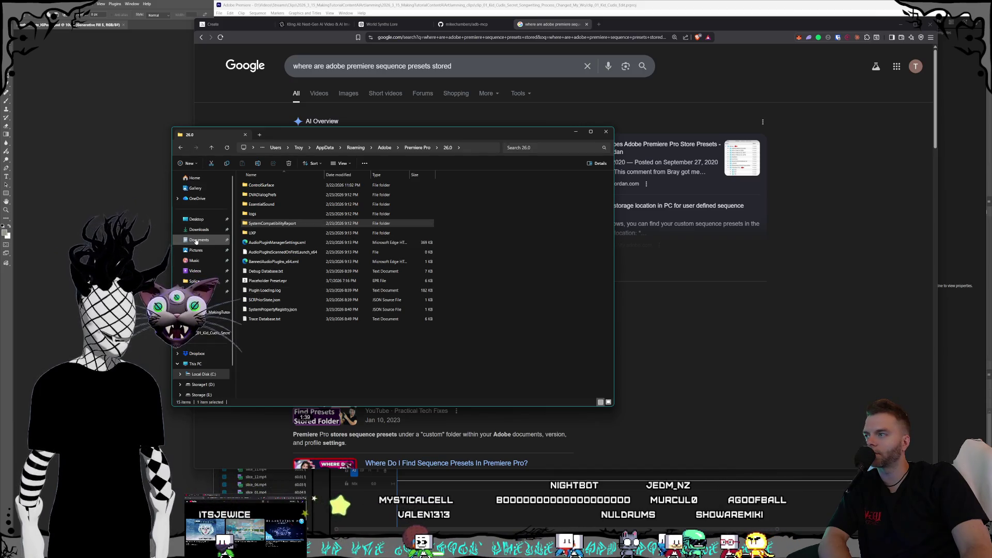
Go to Documents\Adobe\Premiere Pro\26.0\profile\Settings\Custom and select Shorts_9_16.sqpreset.
{"action": "left_click", "coordinate": [196, 240]}
{"action": "double_click", "coordinate": [257, 195]}
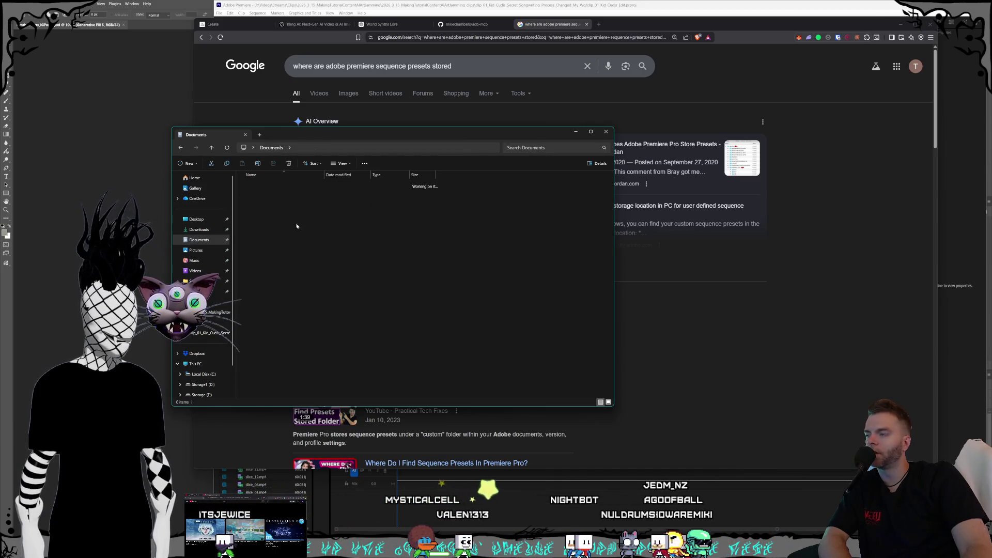
{"action": "left_click", "coordinate": [269, 253]}
{"action": "double_click", "coordinate": [269, 252]}
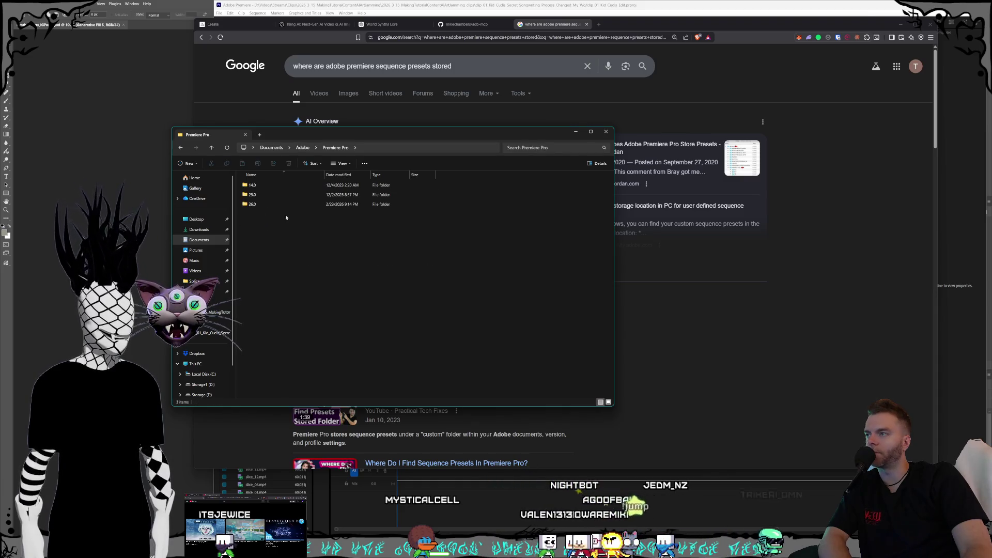
{"action": "double_click", "coordinate": [260, 195]}
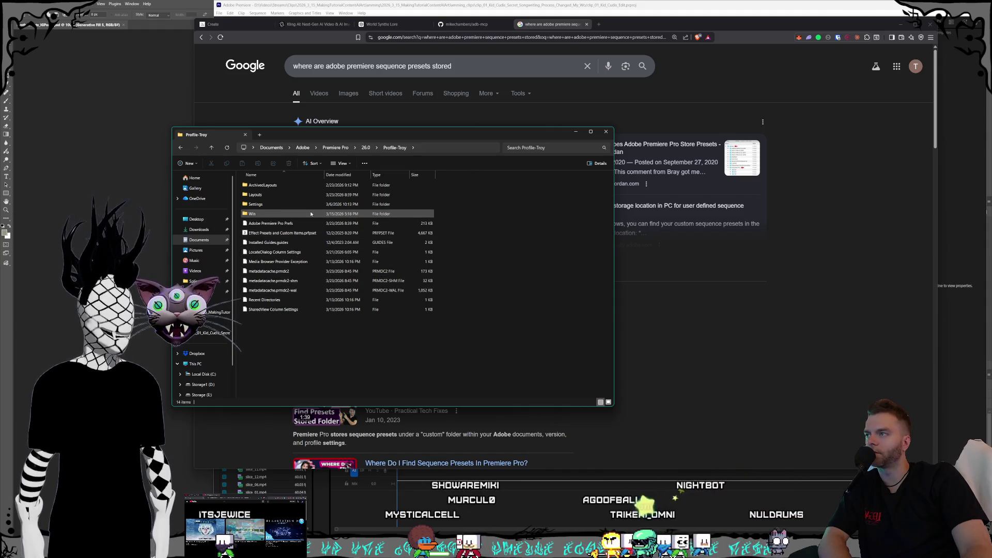
{"action": "left_click", "coordinate": [291, 206]}
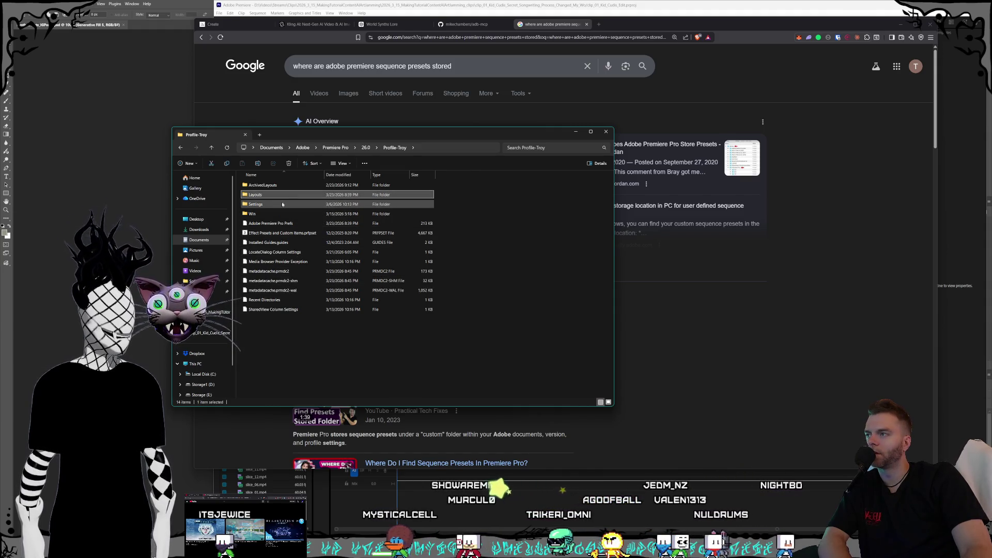
{"action": "mouse_move", "coordinate": [369, 132]}
{"action": "left_mouse_down"}
{"action": "mouse_move", "coordinate": [572, 220]}
{"action": "mouse_move", "coordinate": [417, 188]}
{"action": "mouse_move", "coordinate": [342, 187]}
{"action": "left_mouse_up"}
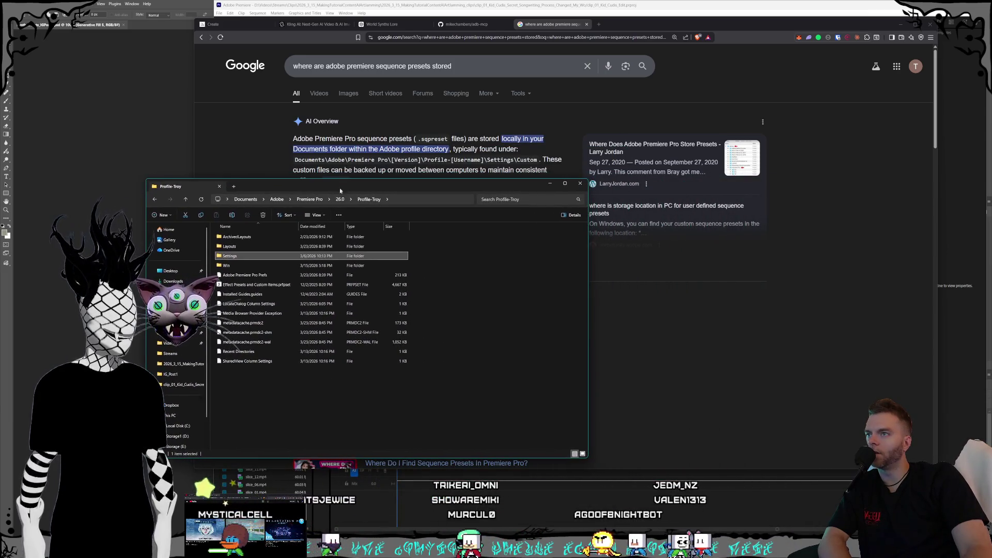
{"action": "double_click", "coordinate": [240, 256]}
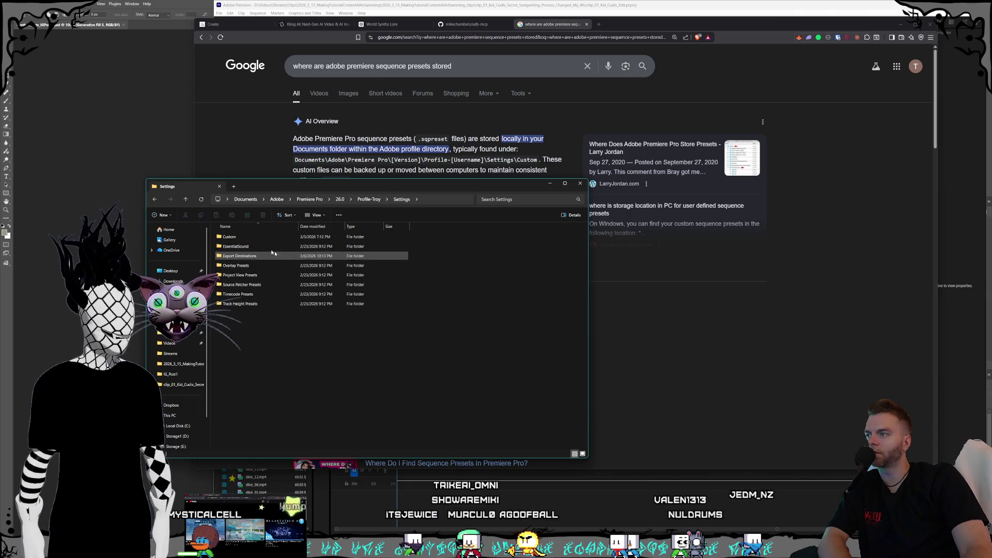
{"action": "double_click", "coordinate": [257, 238]}
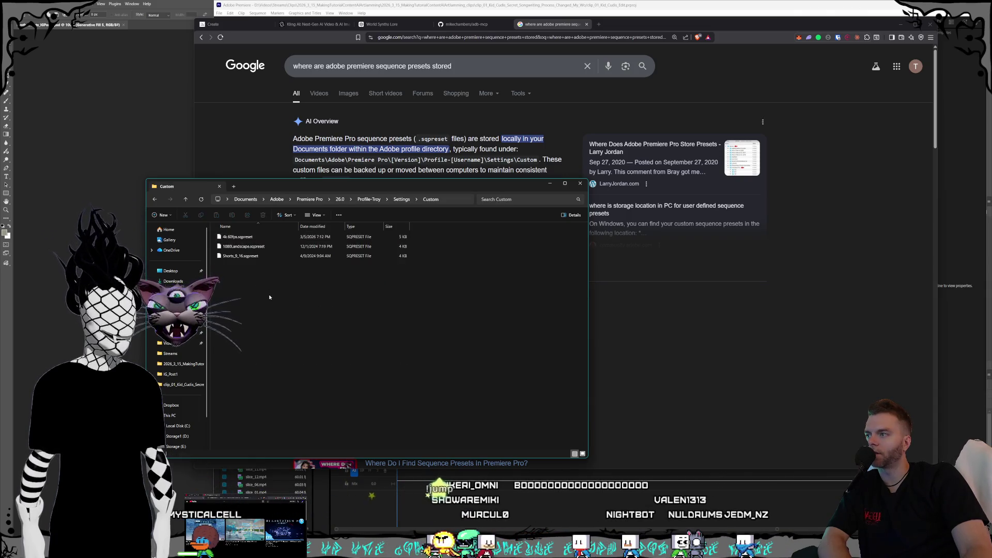
{"action": "left_click", "coordinate": [274, 255]}
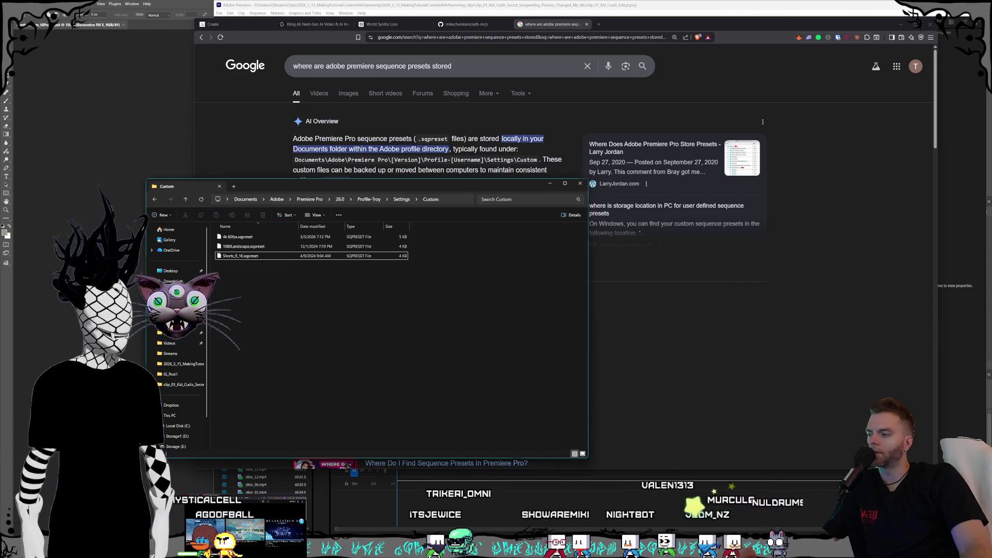
{"action": "key", "text": "alt+Tab"}
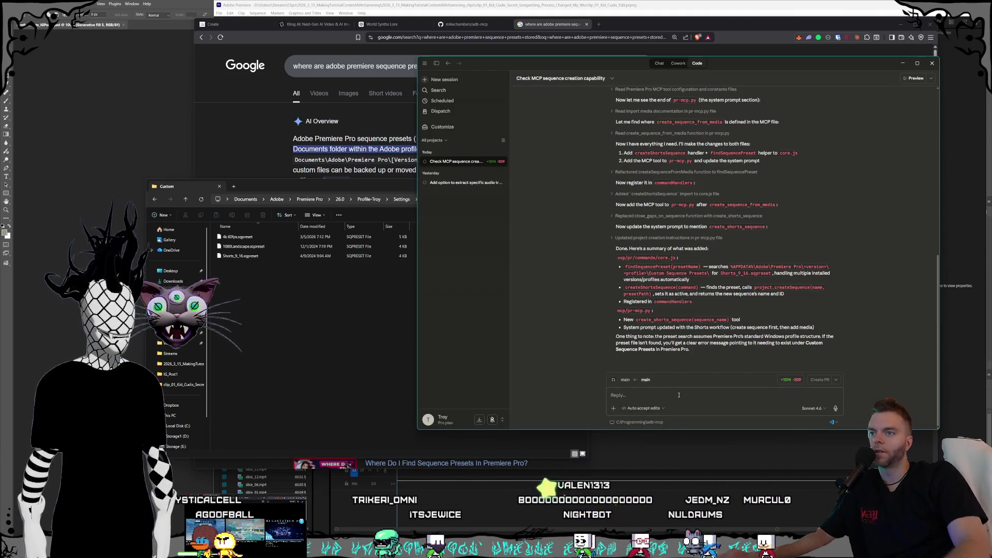
Tell Claude the Shorts_9_16 preset lives at the pasted Settings\Custom path and send it.
{"action": "type", "text": "it looks like this is the path for"}
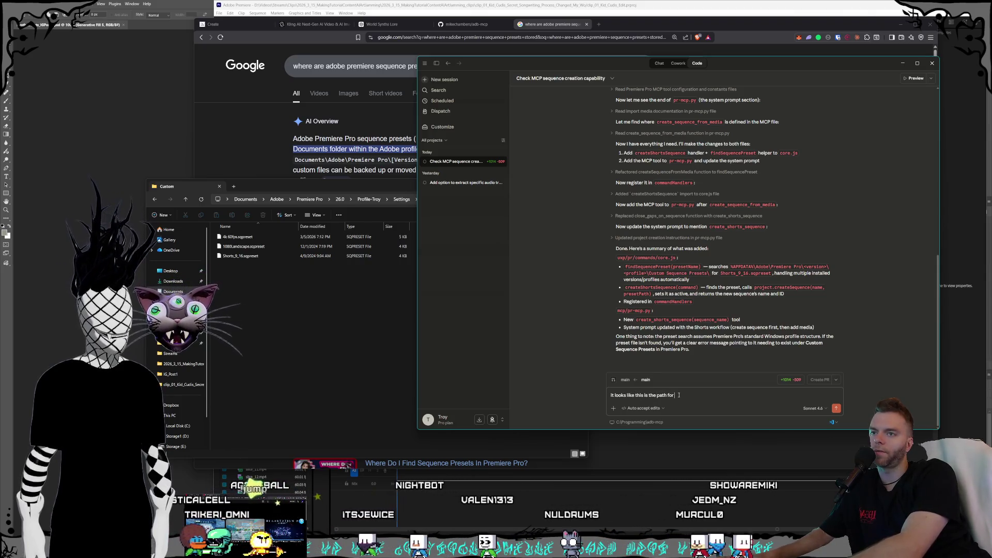
{"action": "type", "text": " the Shorts_9"}
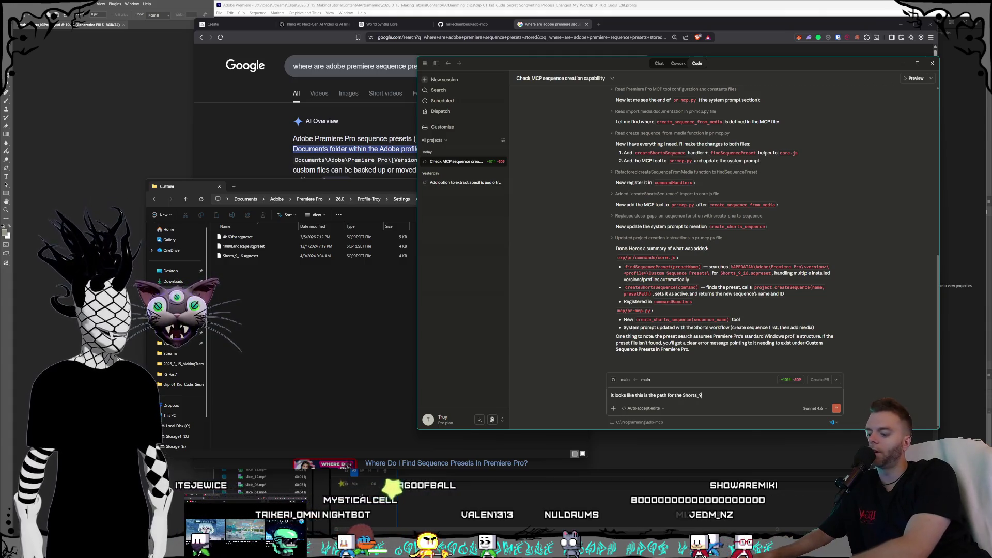
{"action": "type", "text": "_16 preset,"}
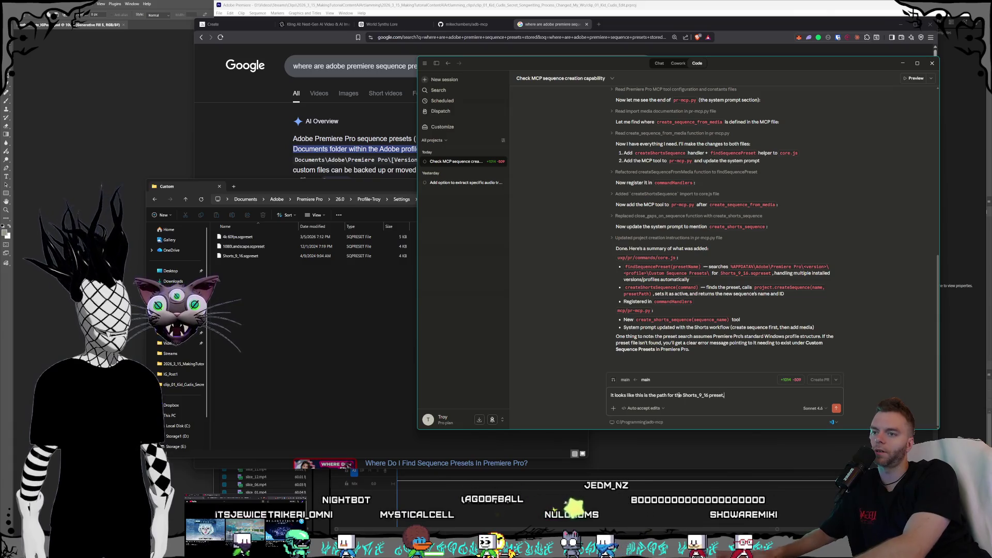
{"action": "type", "text": "C:\\Users\\Troy\\Documents\\Adobe\\Premiere Pro\\26.0\\Profile-Troy\\Settings\\Custom"}
{"action": "key", "text": "Return"}
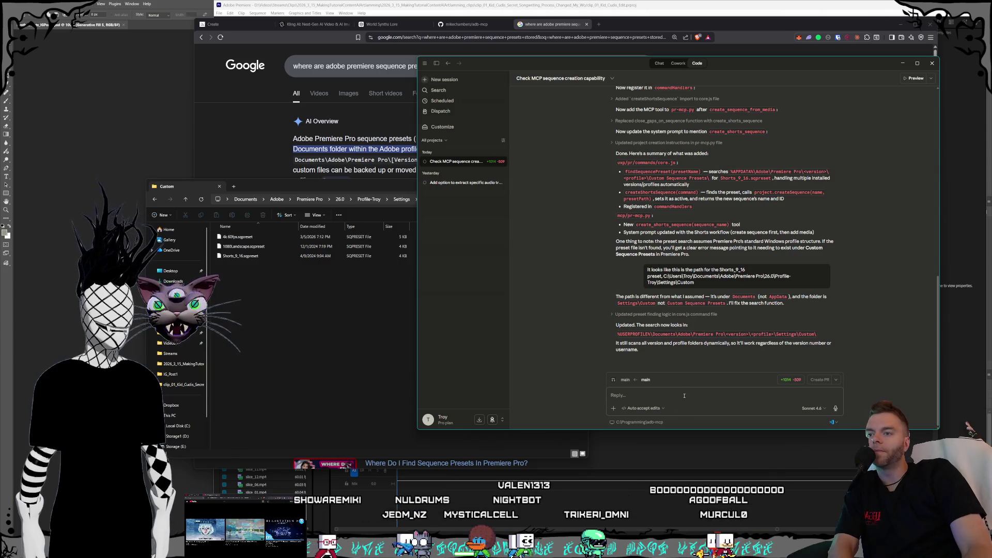
{"action": "left_click", "coordinate": [684, 392]}
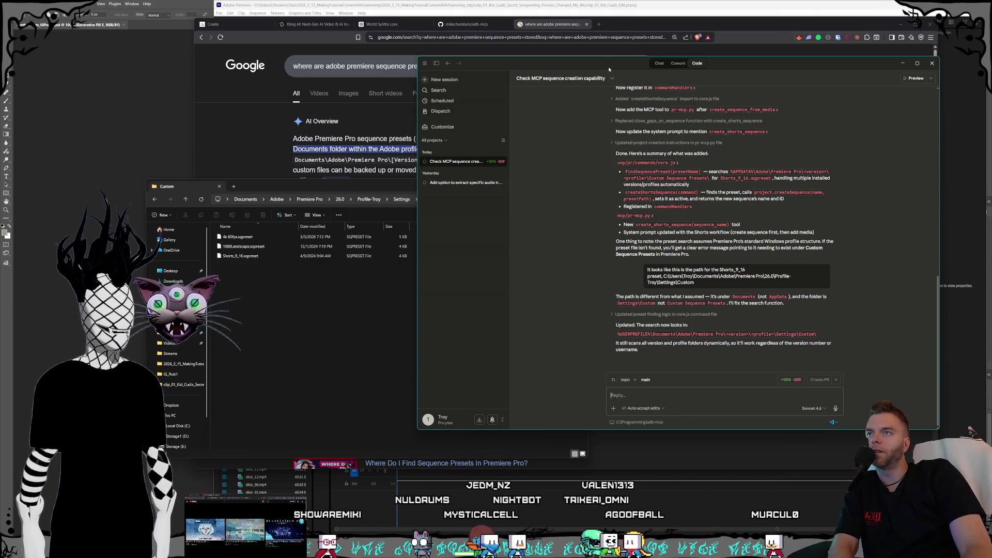
{"action": "left_click_drag", "start_coordinate": [608, 66], "coordinate": [633, 68]}
Close the Google search results tab and return to the GitHub adb-mcp repository page.
{"action": "left_click", "coordinate": [588, 33]}
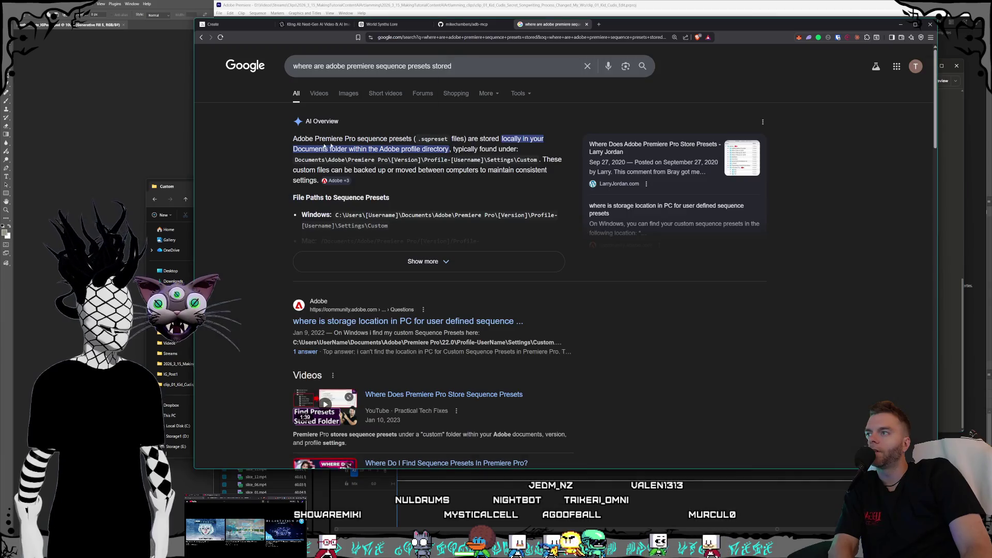
{"action": "left_click", "coordinate": [587, 25]}
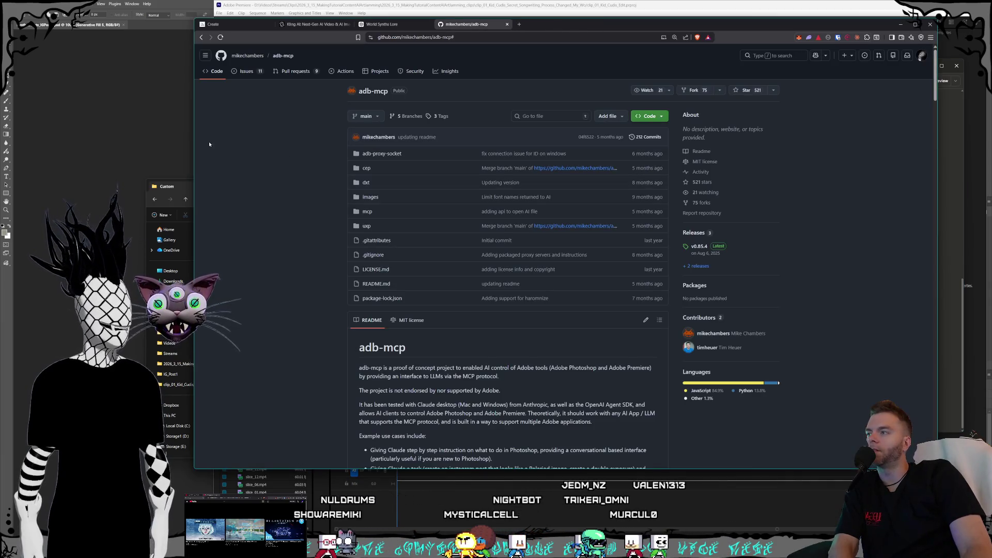
{"action": "left_click", "coordinate": [173, 193]}
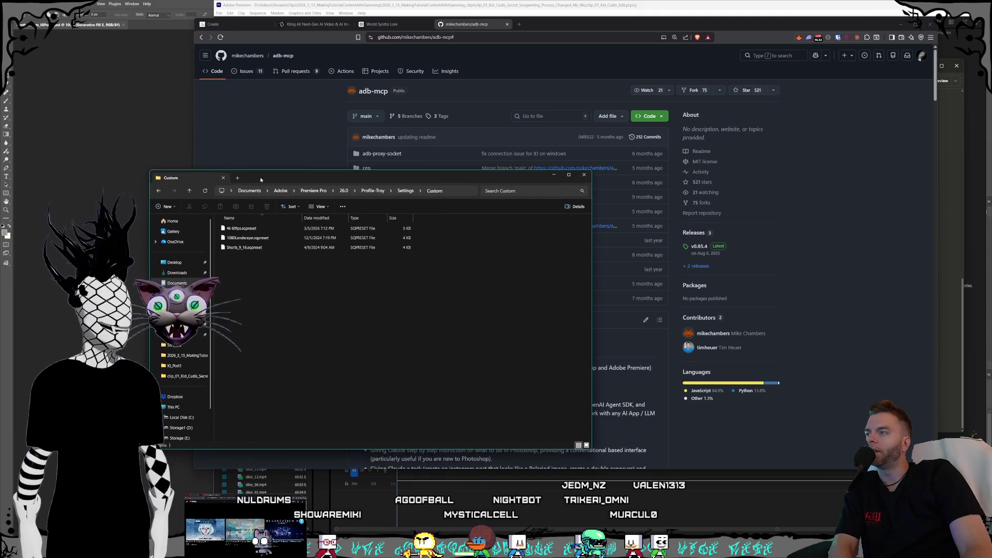
{"action": "left_click", "coordinate": [254, 128]}
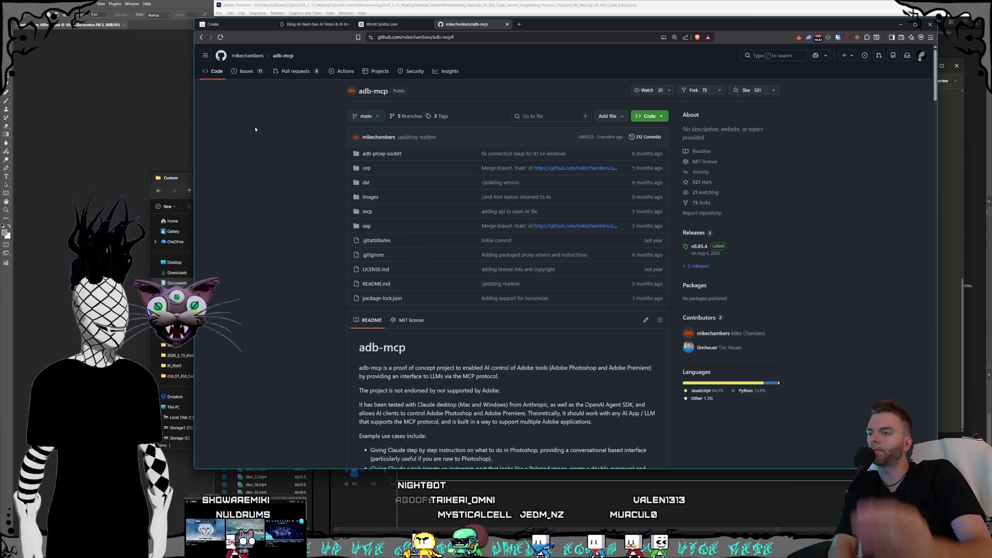
Read the adb-mcp README down through the Premiere tips and Troubleshooting, then bring up Start.
{"action": "scroll", "coordinate": [266, 134], "scroll_direction": "down", "scroll_amount": 5}
{"action": "scroll", "coordinate": [289, 155], "scroll_direction": "down", "scroll_amount": 20}
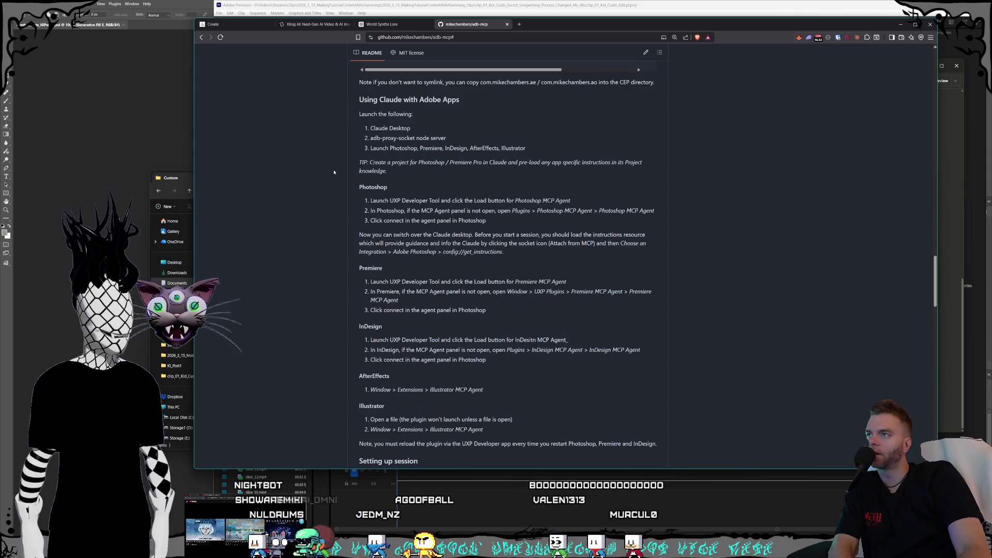
{"action": "scroll", "coordinate": [334, 172], "scroll_direction": "down", "scroll_amount": 2}
{"action": "scroll", "coordinate": [334, 172], "scroll_direction": "down", "scroll_amount": 3}
{"action": "scroll", "coordinate": [333, 172], "scroll_direction": "down", "scroll_amount": 5}
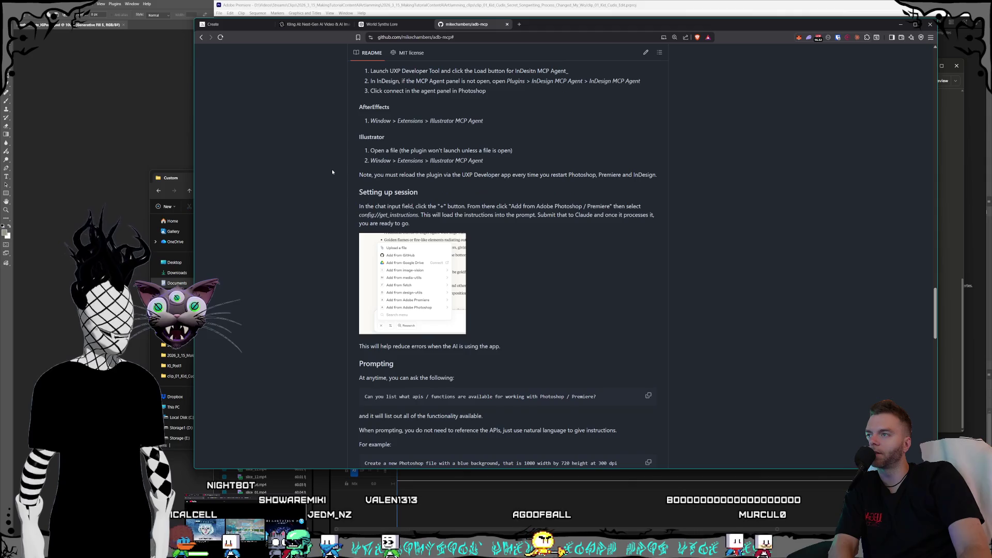
{"action": "scroll", "coordinate": [332, 172], "scroll_direction": "down", "scroll_amount": 3}
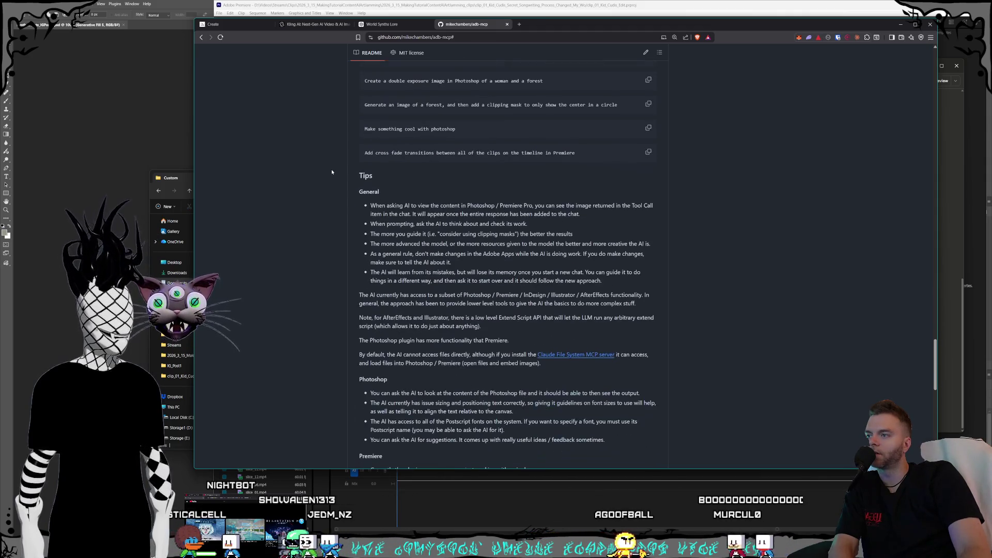
{"action": "scroll", "coordinate": [332, 173], "scroll_direction": "down", "scroll_amount": 2}
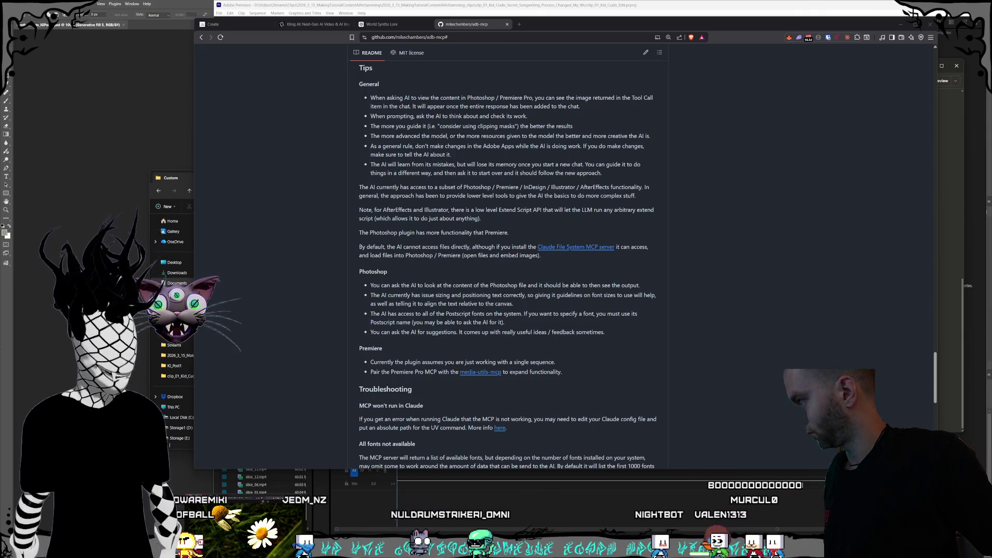
{"action": "key", "text": "super"}
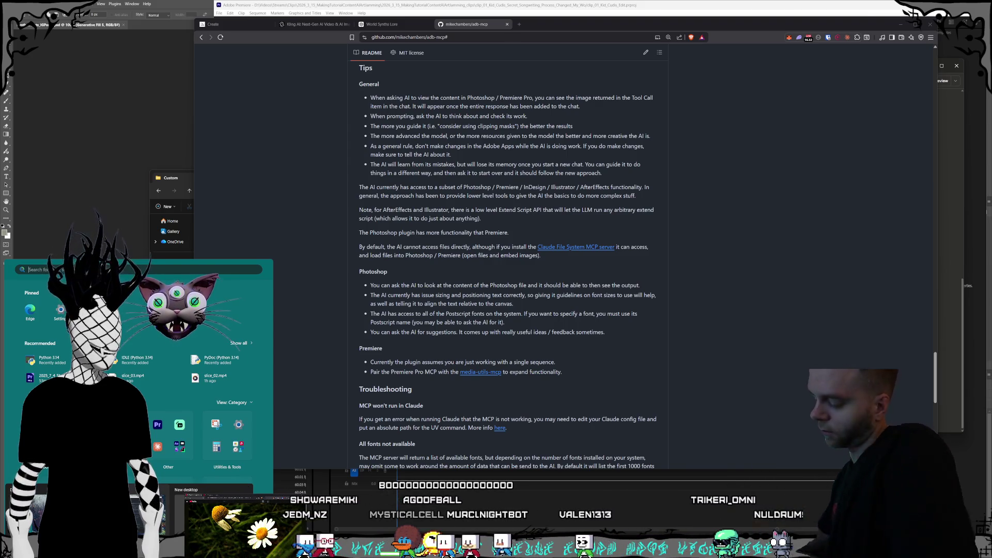
Launch Voicemeeter Potato from a 'voicemeeter potato' Start search, then again via a 'voice' search.
{"action": "type", "text": "voicemeeter potato"}
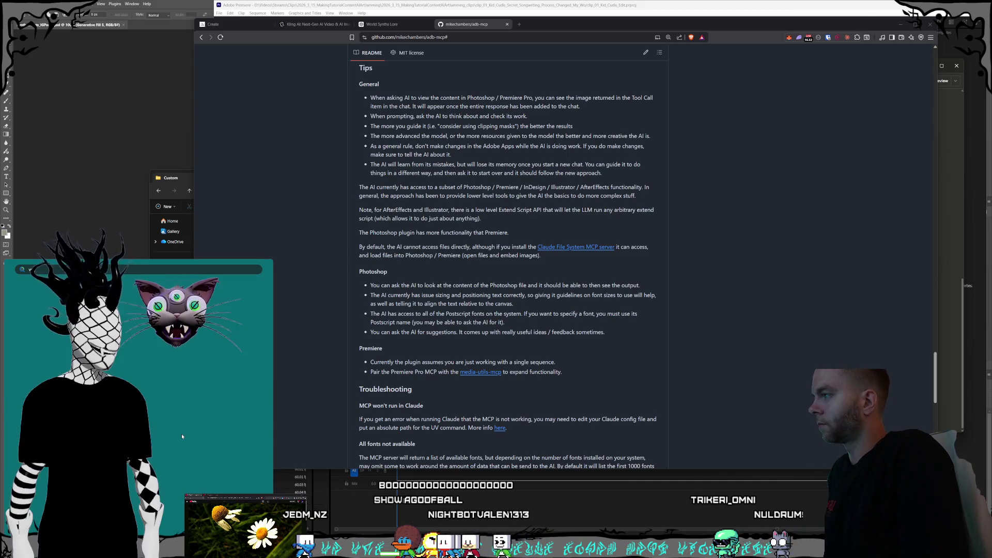
{"action": "left_click", "coordinate": [51, 321]}
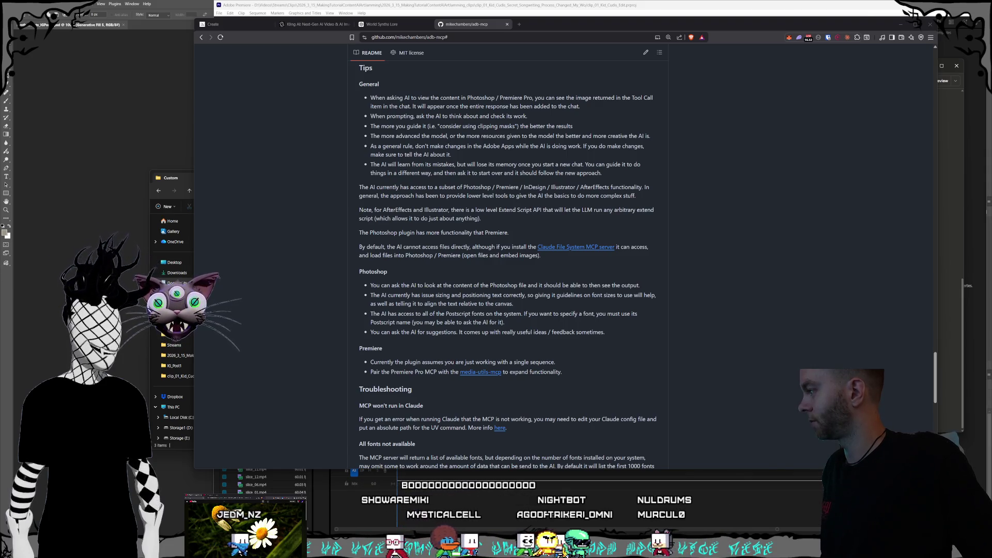
{"action": "key", "text": "super"}
{"action": "type", "text": "voic"}
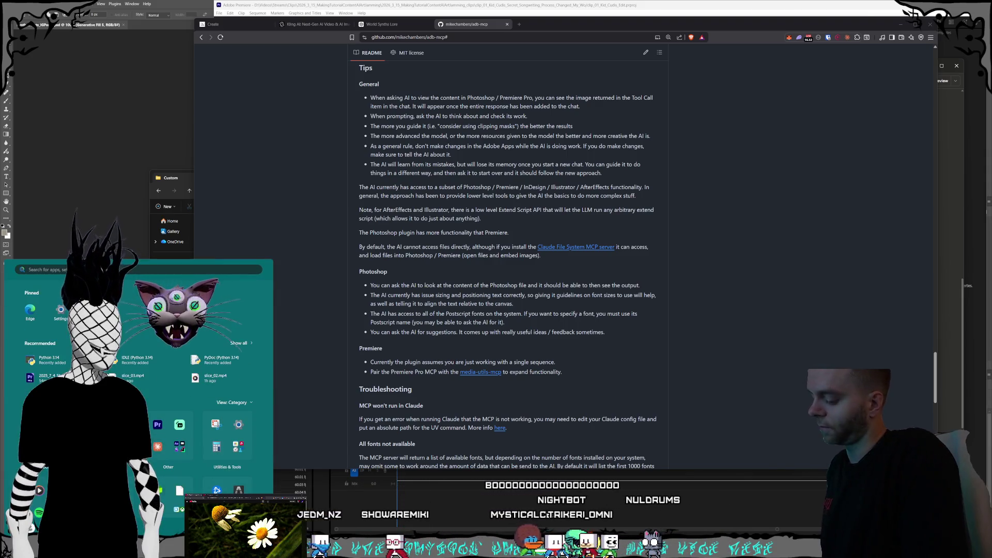
{"action": "type", "text": "e"}
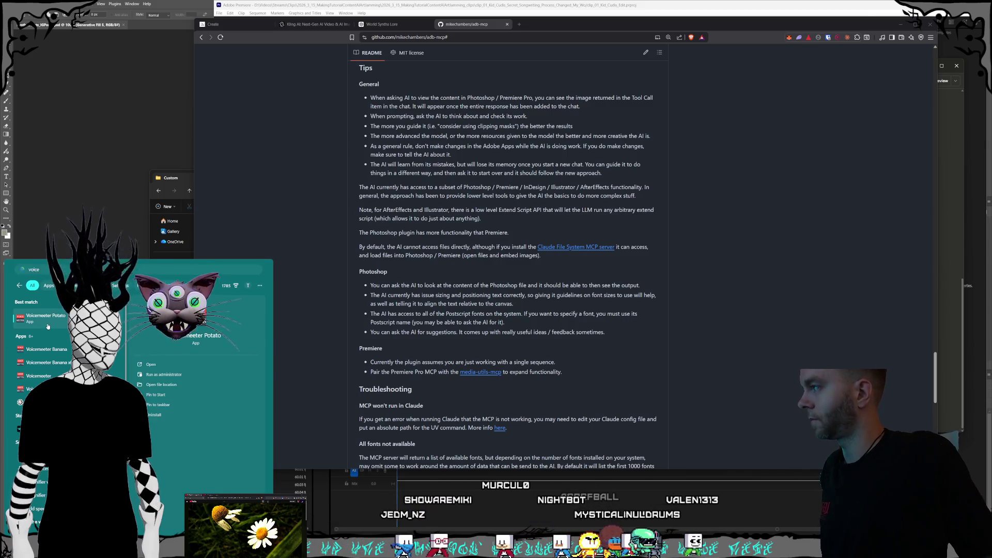
{"action": "left_click", "coordinate": [47, 326]}
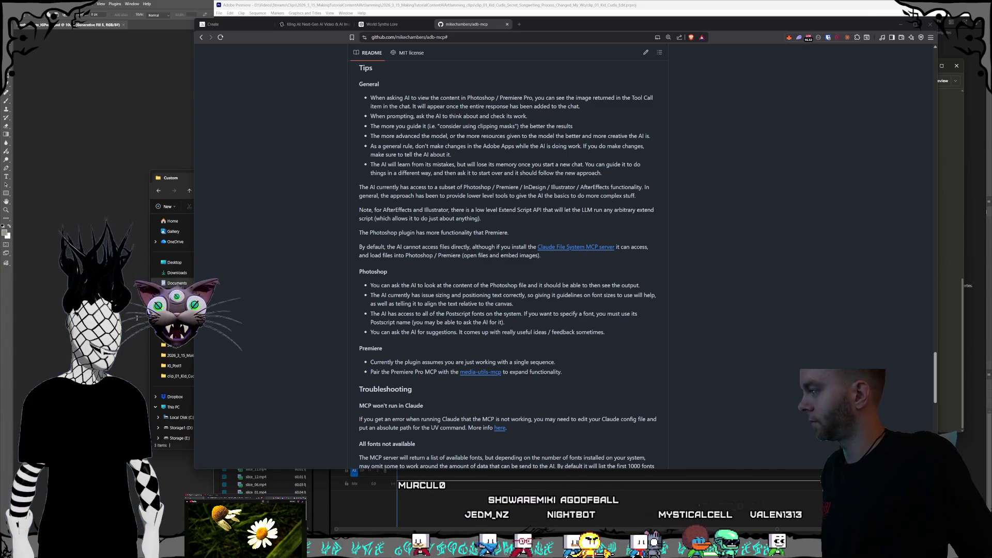
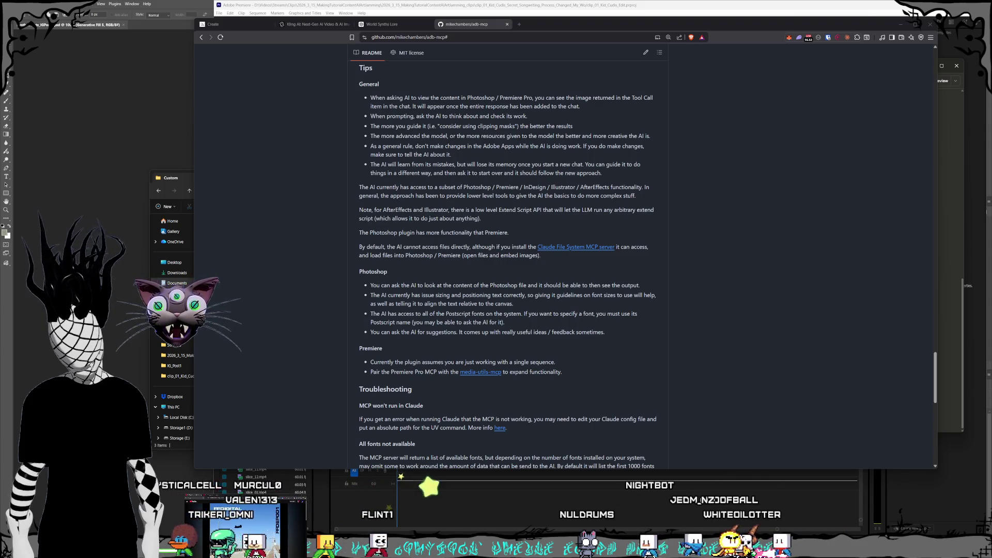
Open a new blank browser tab beside the adb-mcp README.
{"action": "left_click", "coordinate": [520, 25]}
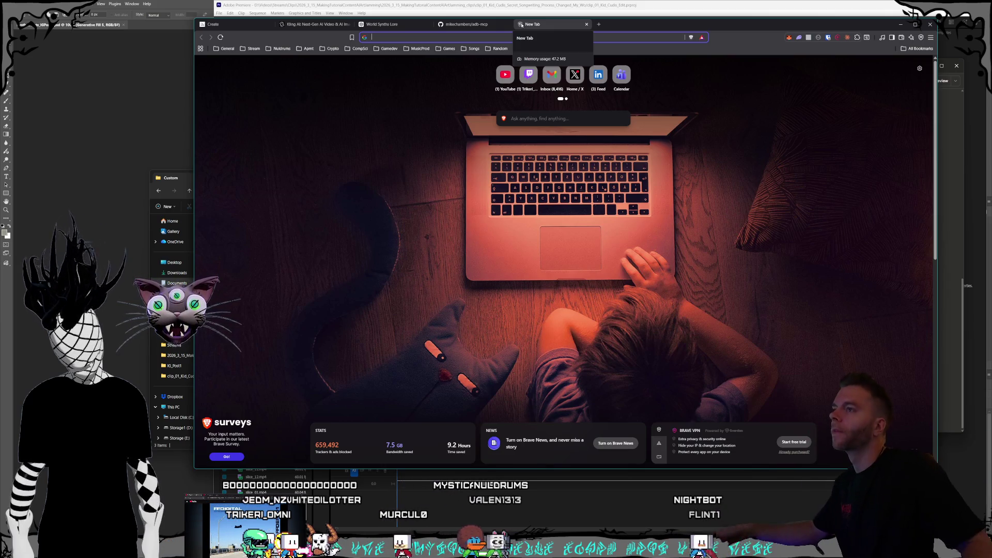
Search for 'focusrite 2i2' and highlight the Scarlett 2i2 suggestion.
{"action": "left_click", "coordinate": [432, 39]}
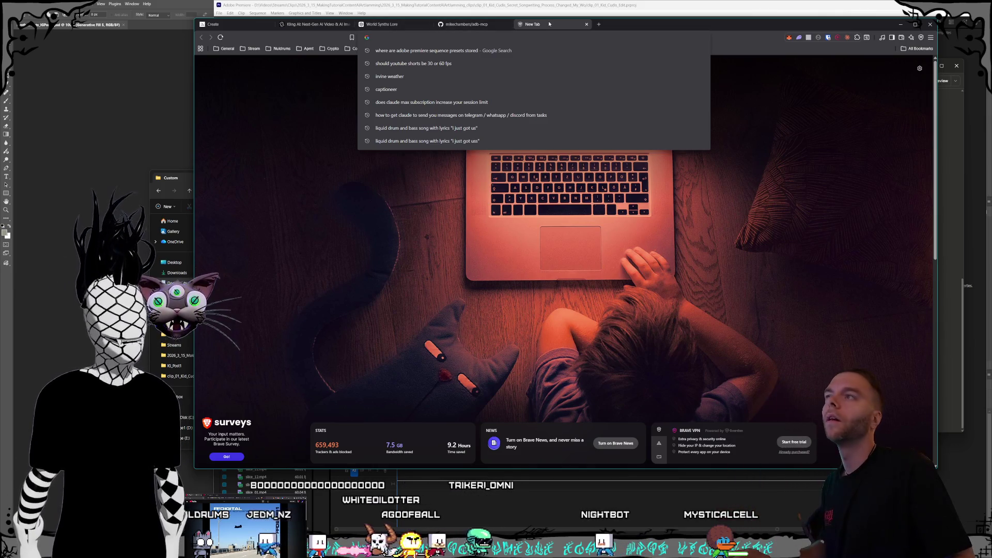
{"action": "type", "text": "focusrite "}
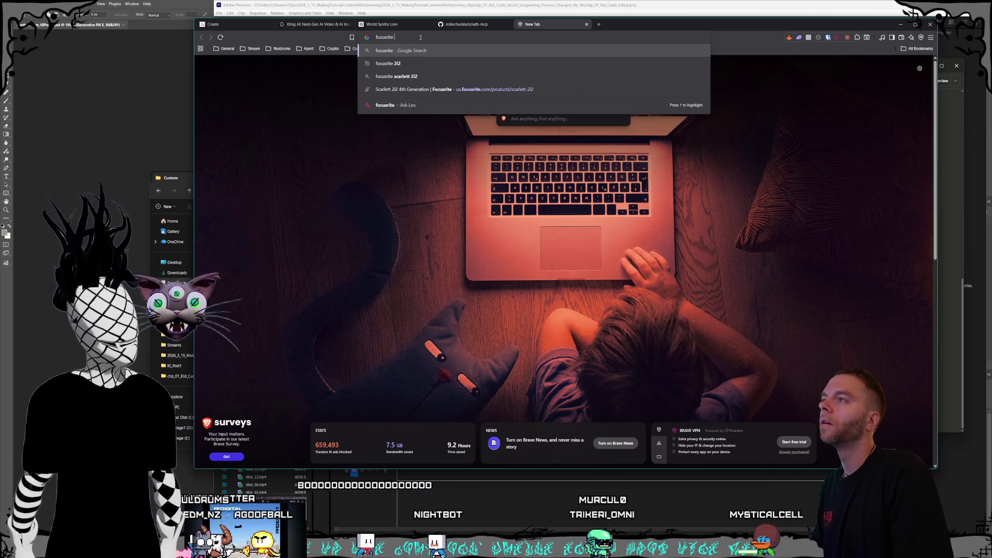
{"action": "type", "text": "2i2"}
{"action": "key", "text": "Down"}
Run the Scarlett 2i2 power search, then close that tab to return to the README.
{"action": "key", "text": "Return"}
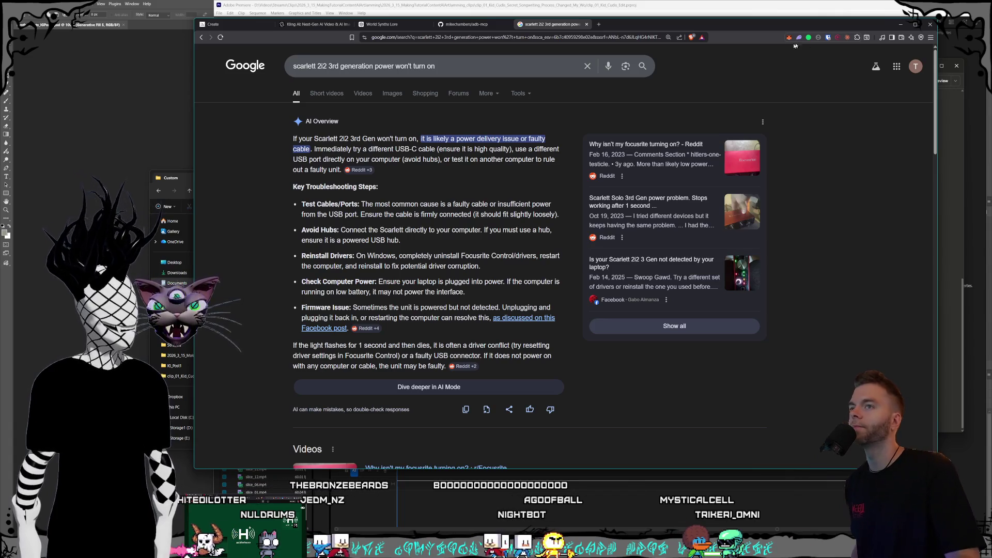
{"action": "left_click", "coordinate": [586, 25]}
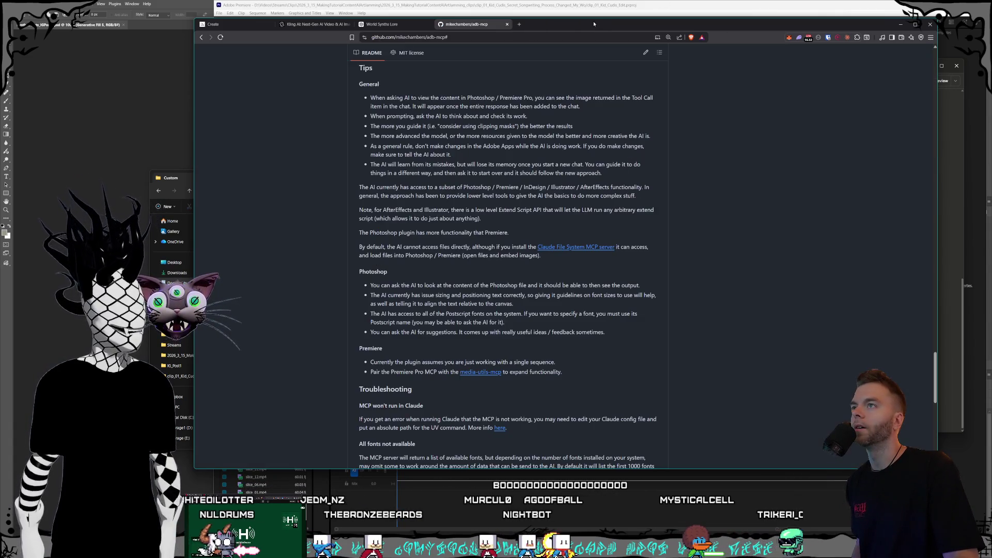